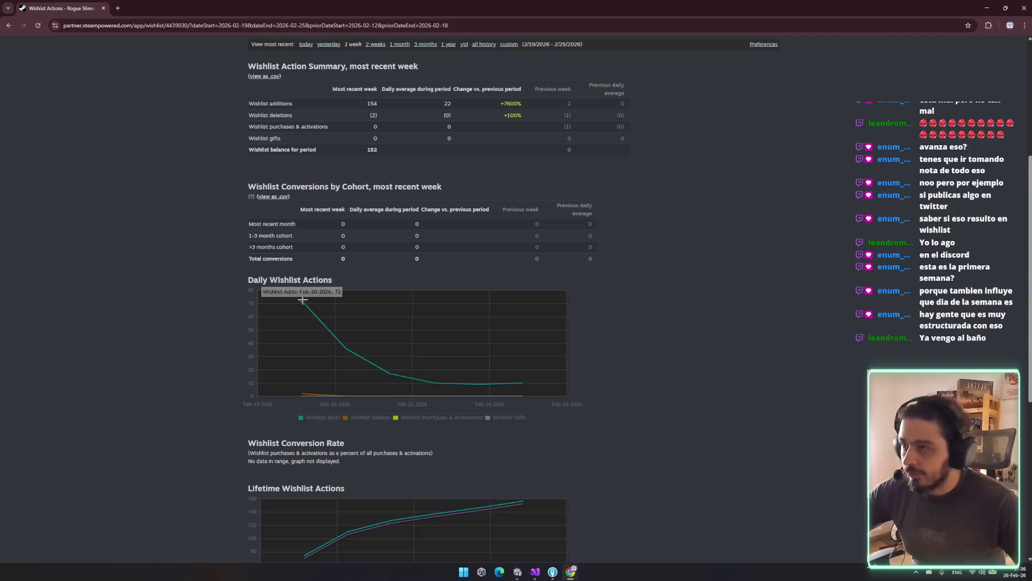
# Step: Review the Steamworks wishlist report, close it, and switch to the Reddit browser window
pyautogui.scroll(-3, 221, 422)
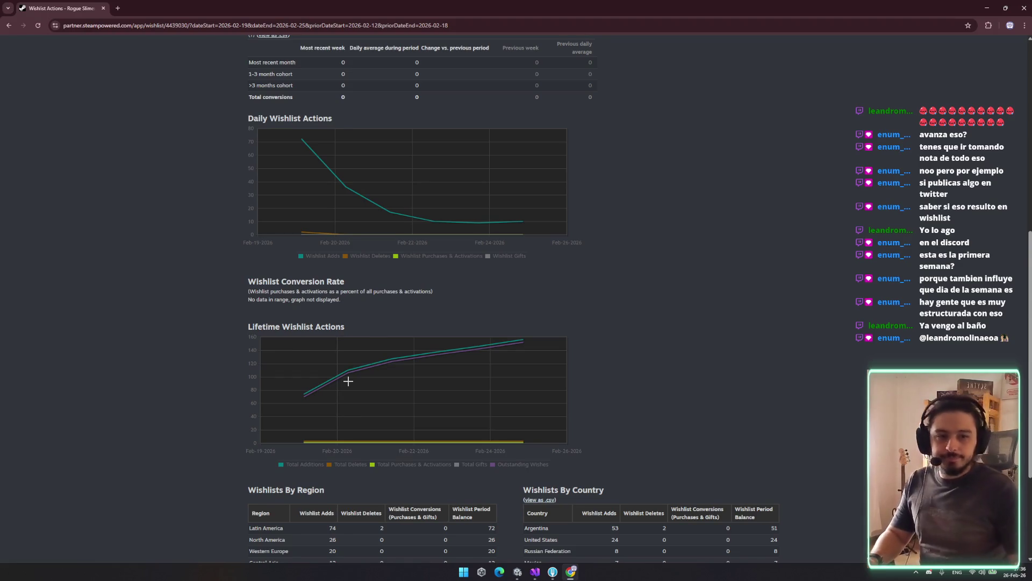
pyautogui.scroll(3, 371, 341)
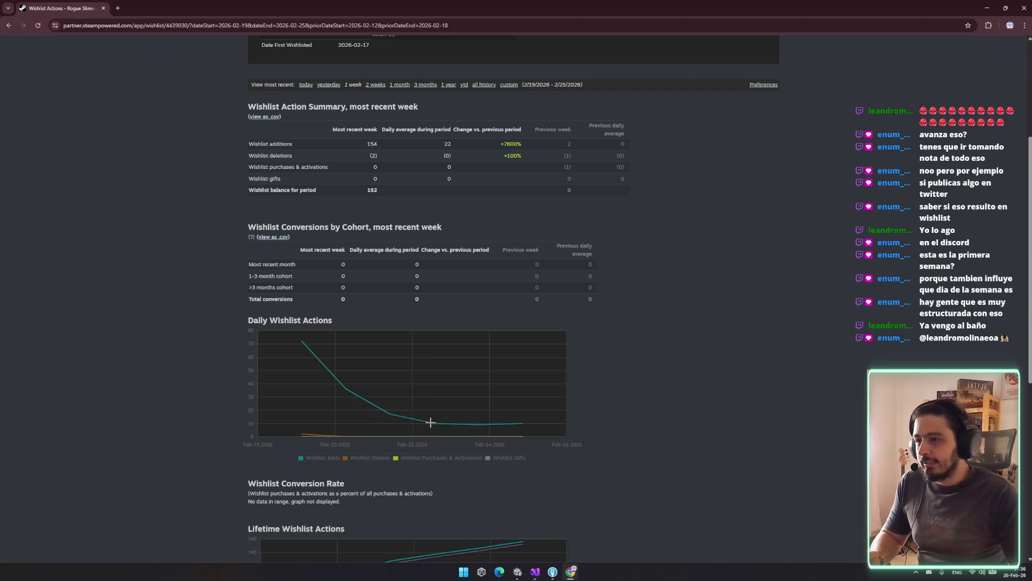
pyautogui.moveTo(522, 422)
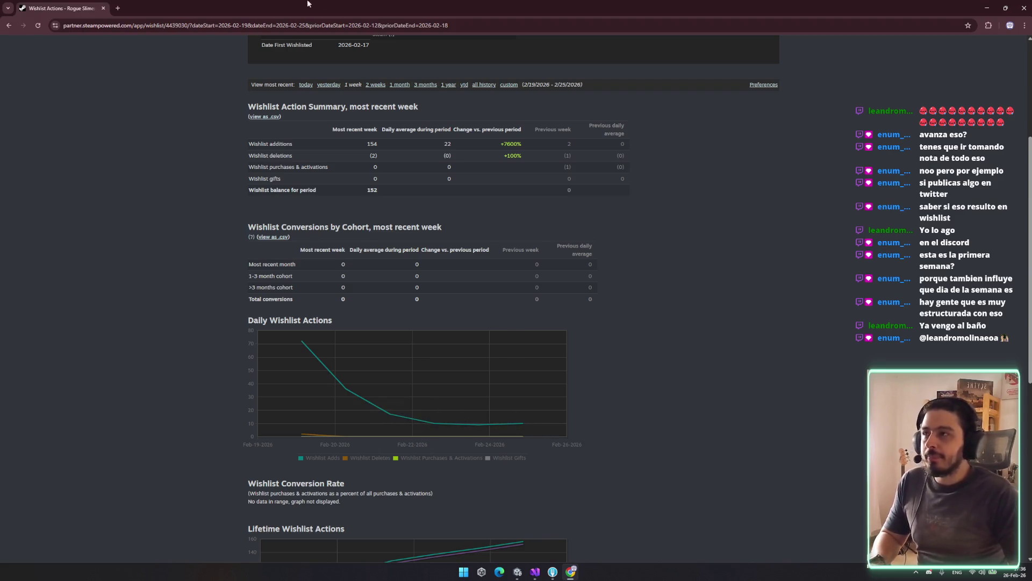
pyautogui.scroll(4, 436, 350)
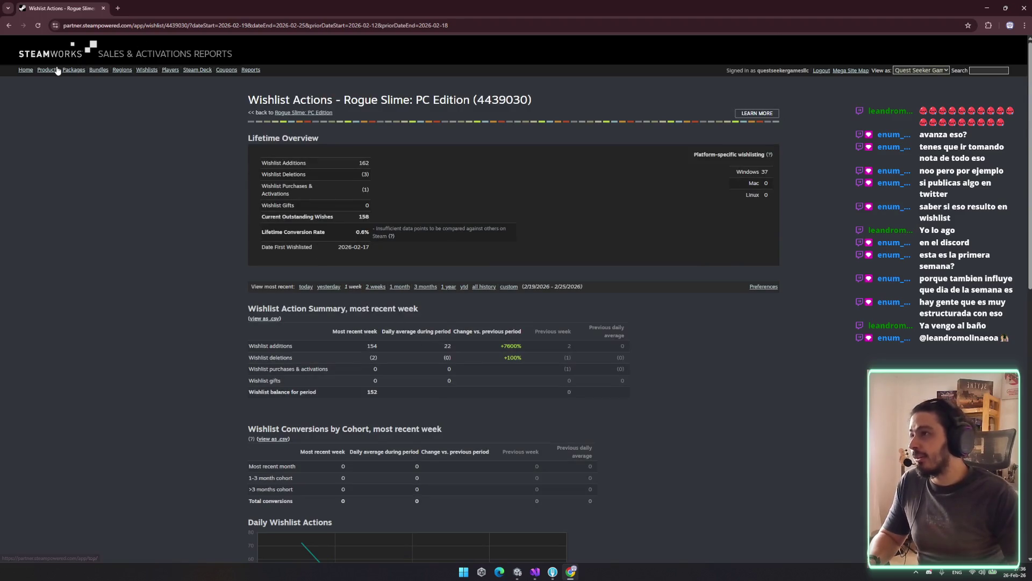
pyautogui.hotkey('ctrl', 'w')
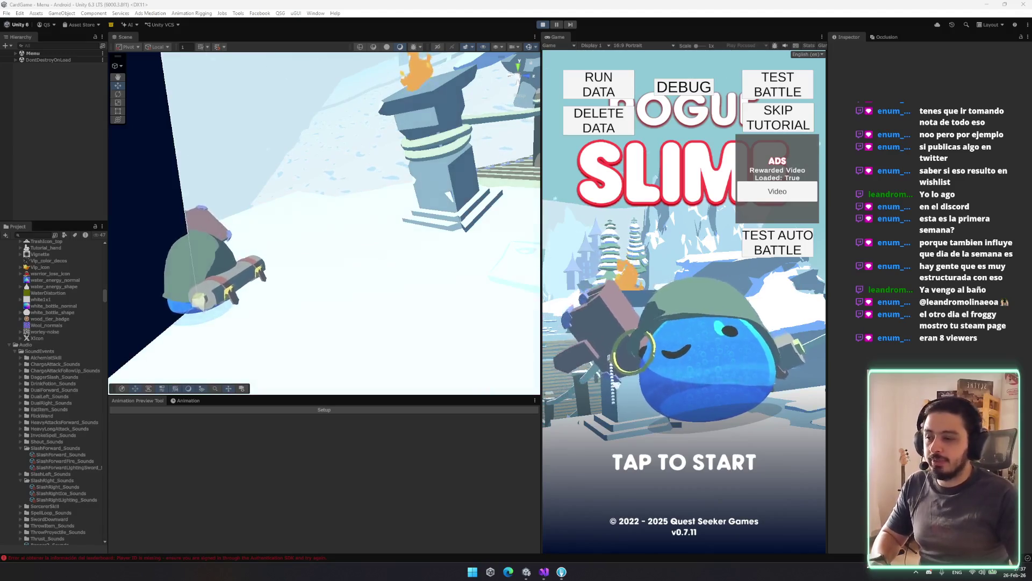
pyautogui.hotkey('alt', 'Tab')
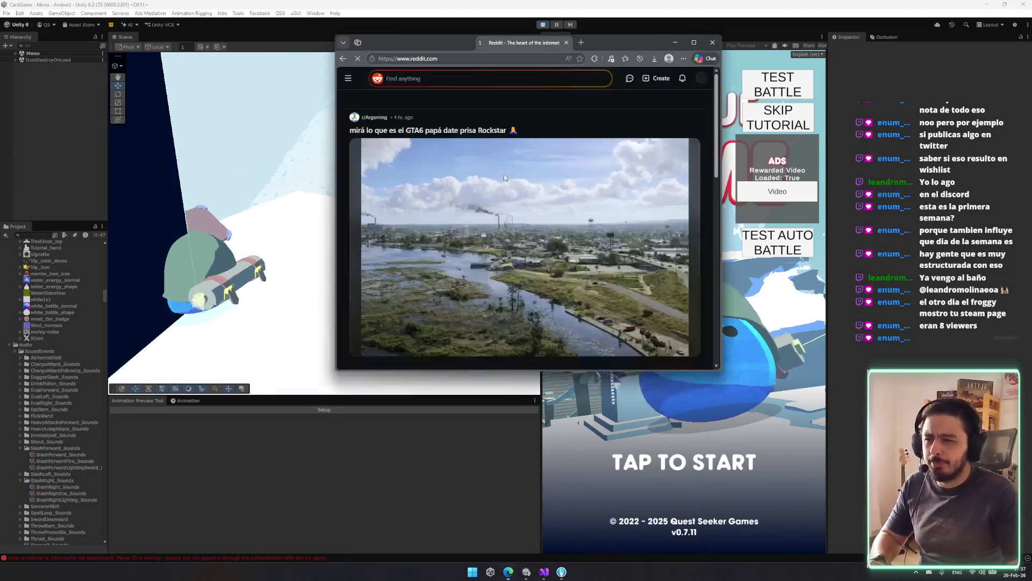
# Step: Maximize Reddit and view Post Insights for the Rogue Slime storepage post from notifications
pyautogui.doubleClick(617, 43)
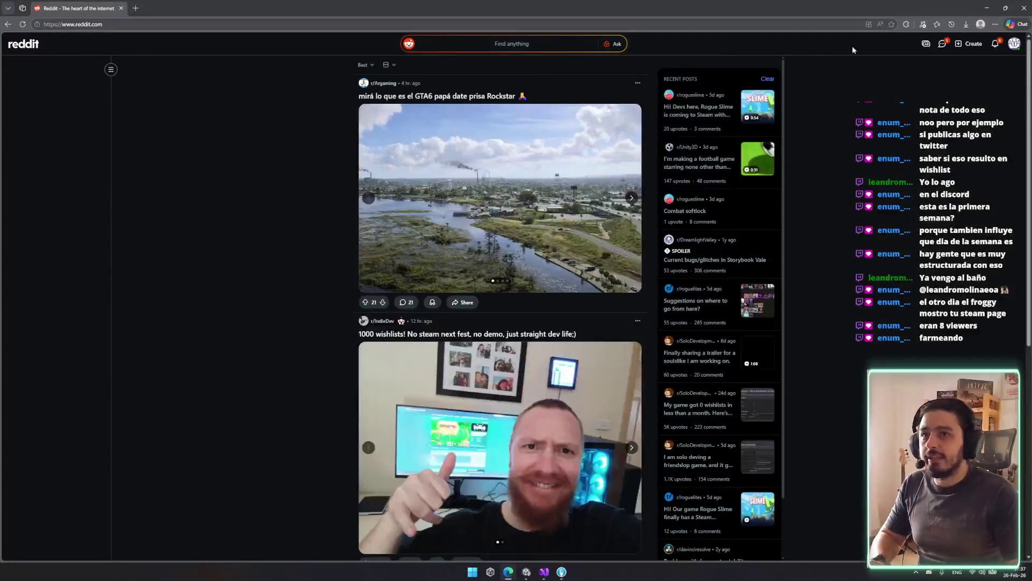
pyautogui.click(995, 43)
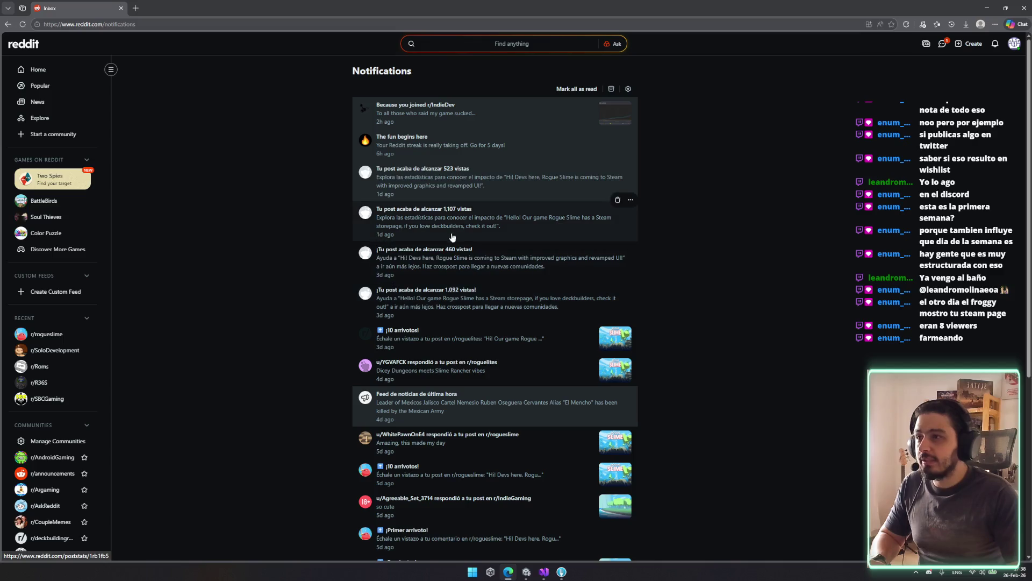
pyautogui.click(429, 308)
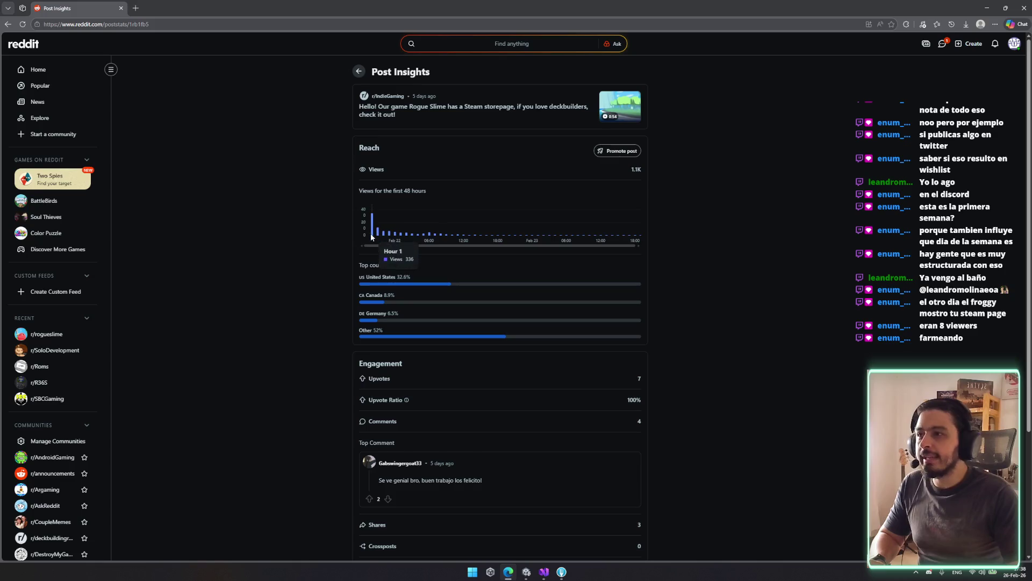
pyautogui.scroll(-1, 455, 325)
pyautogui.scroll(-3, 456, 325)
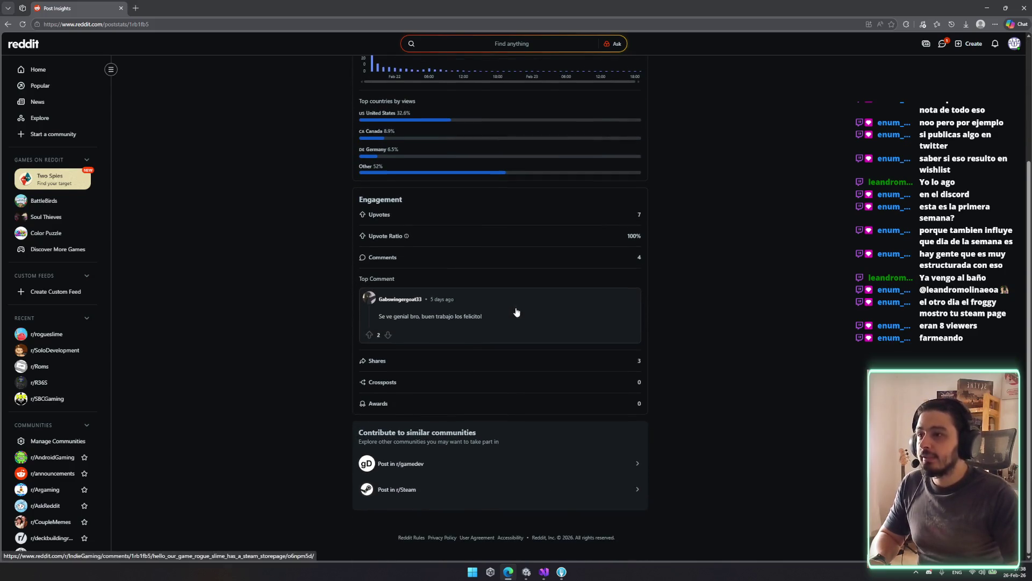
pyautogui.scroll(3, 460, 299)
pyautogui.moveTo(373, 227)
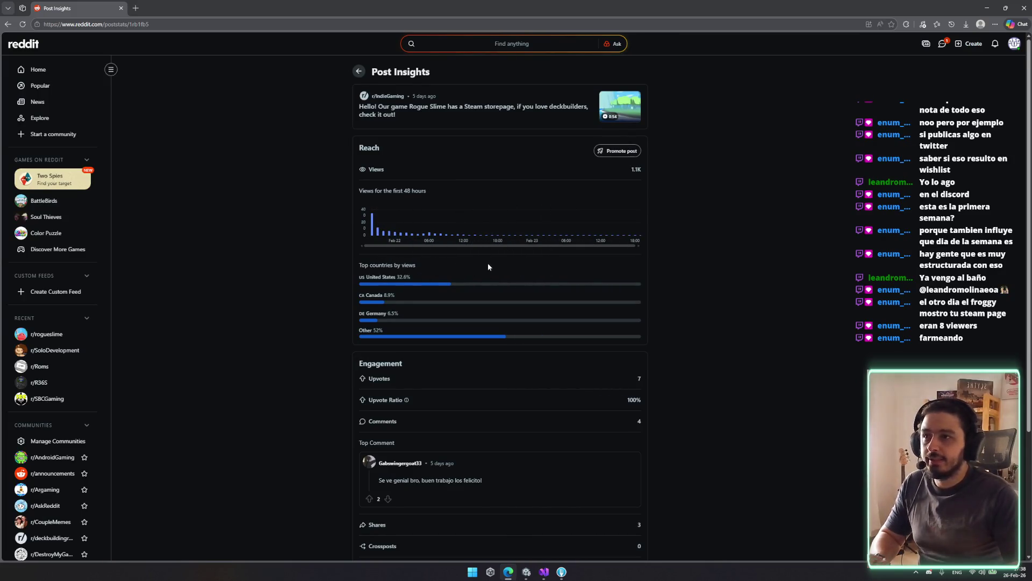
# Step: Check insights for the 523-view post, then open the r/rogueslime community page
pyautogui.hotkey('alt', 'Left')
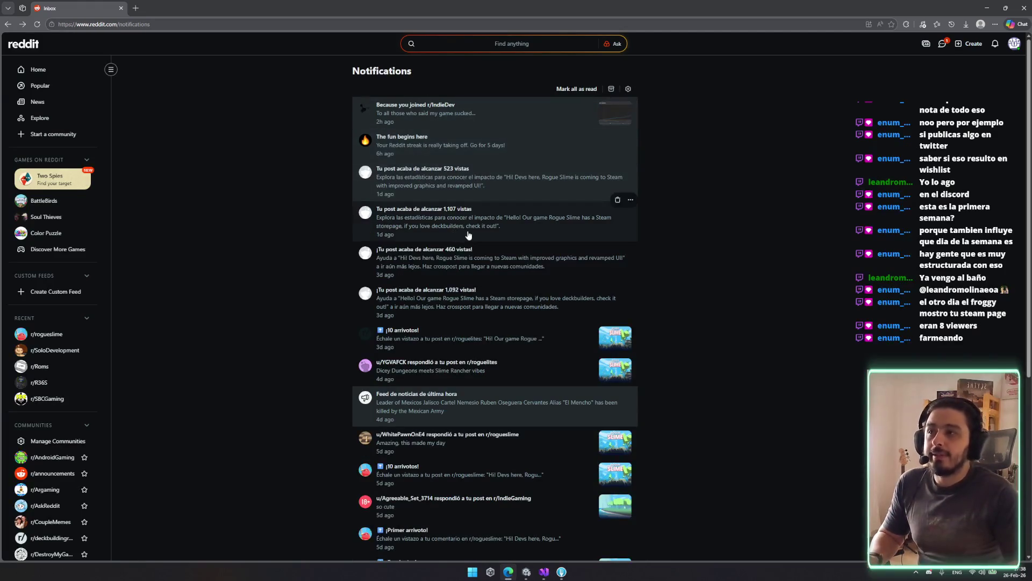
pyautogui.click(468, 233)
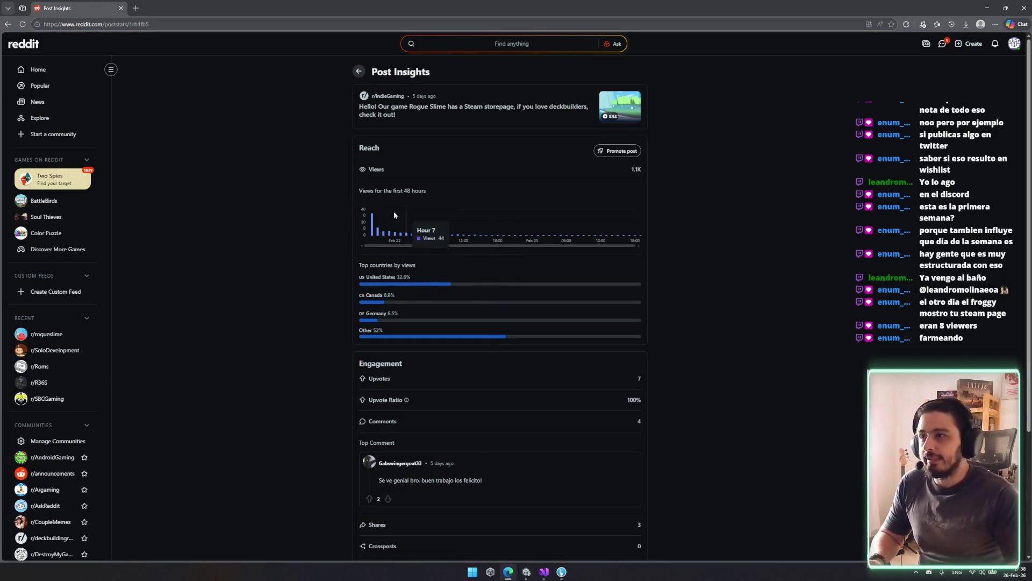
pyautogui.scroll(-3, 487, 258)
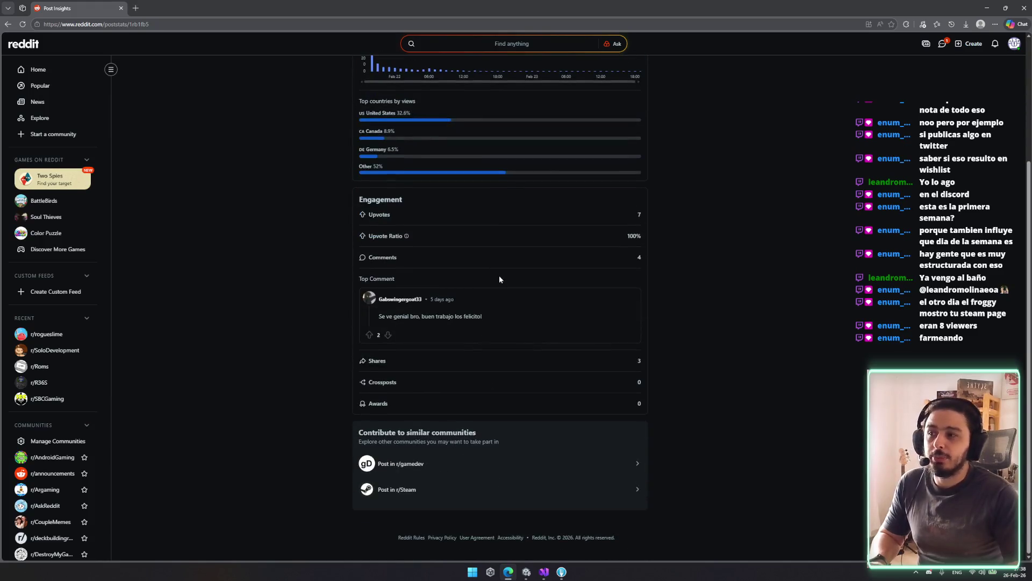
pyautogui.hotkey('alt', 'Left')
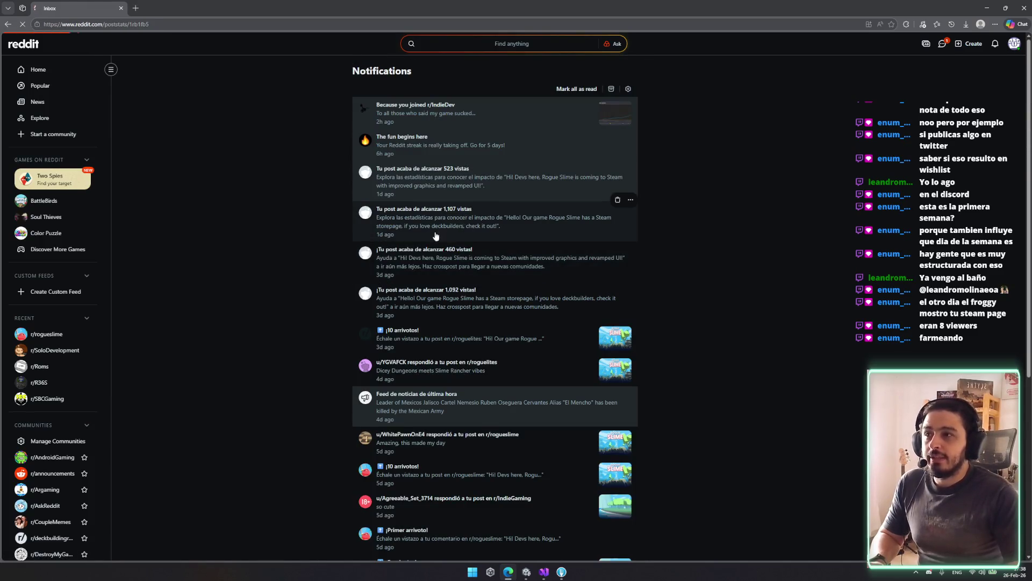
pyautogui.click(521, 183)
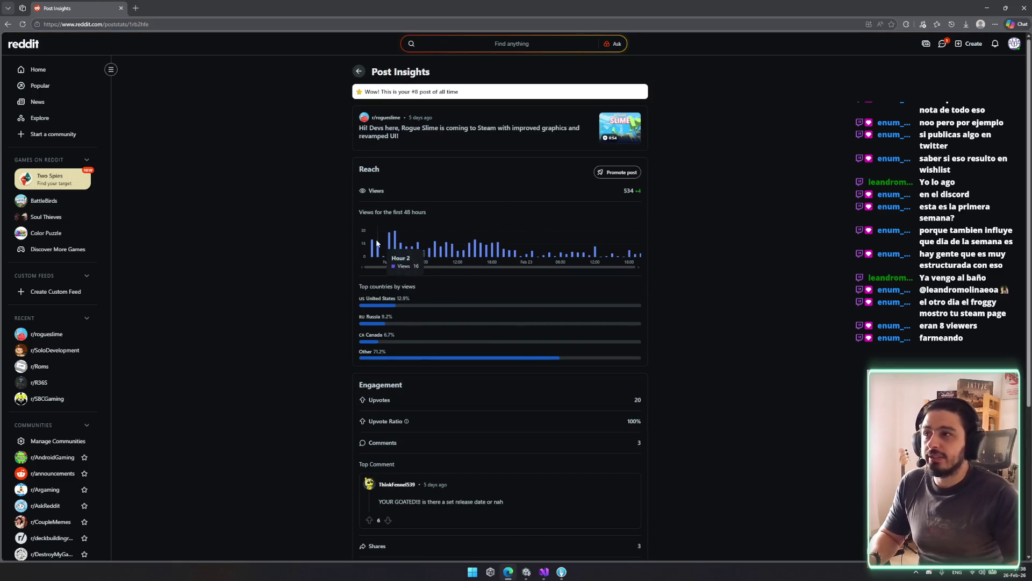
pyautogui.click(384, 118)
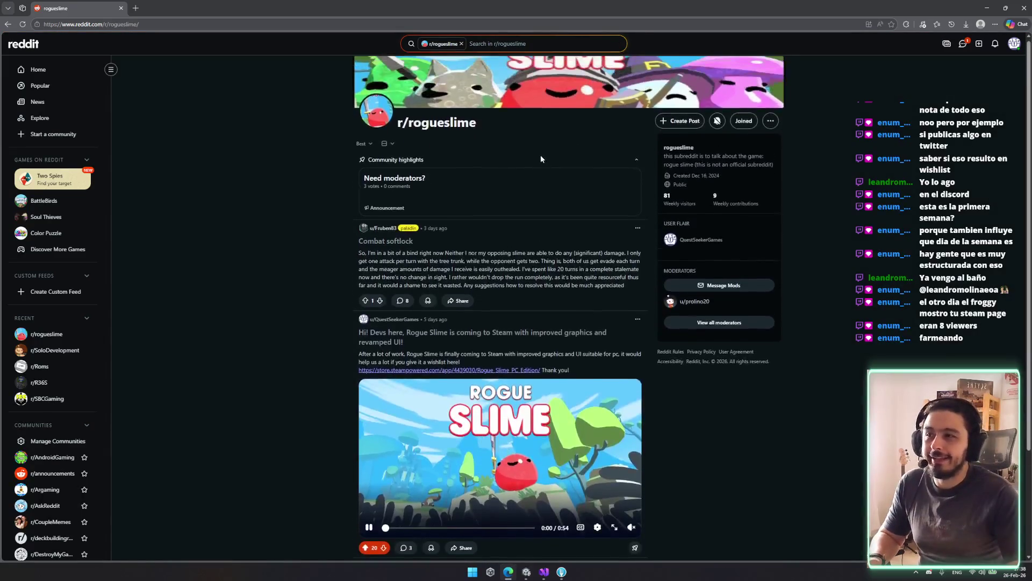
# Step: Open the Combat softlock post and view its comment screenshot enlarged
pyautogui.scroll(-3, 540, 158)
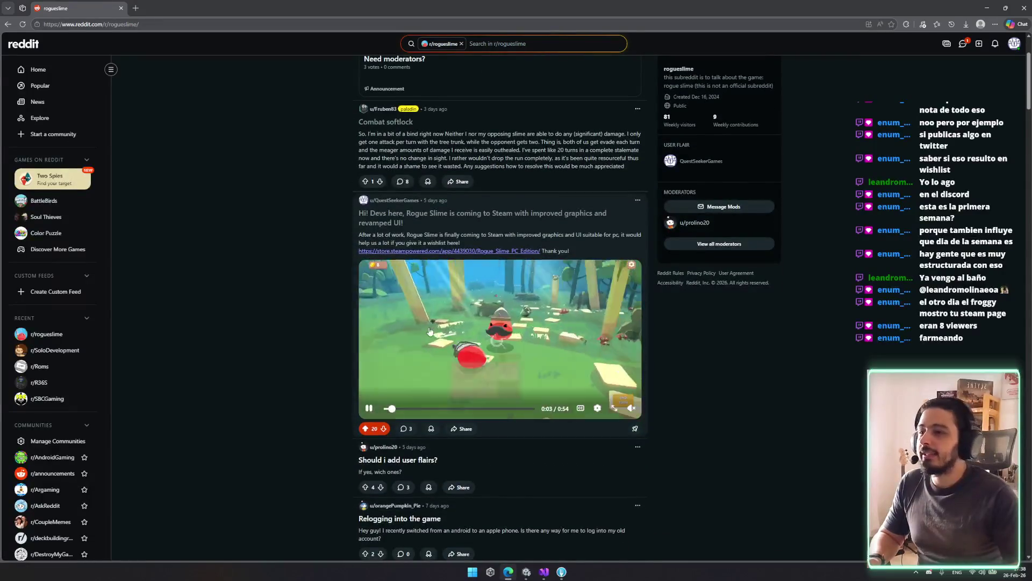
pyautogui.scroll(-2, 444, 334)
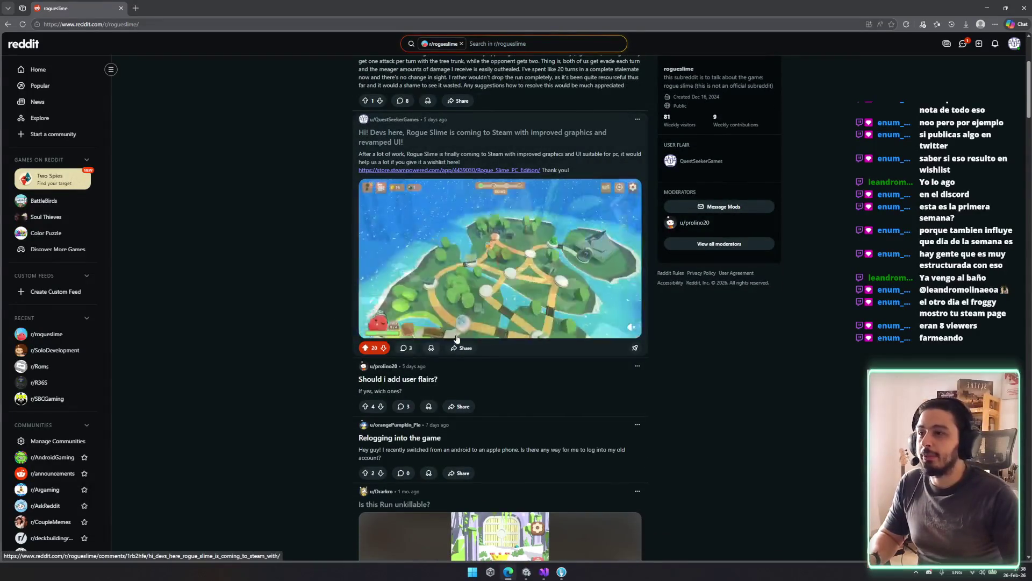
pyautogui.scroll(-5, 532, 290)
pyautogui.scroll(8, 571, 291)
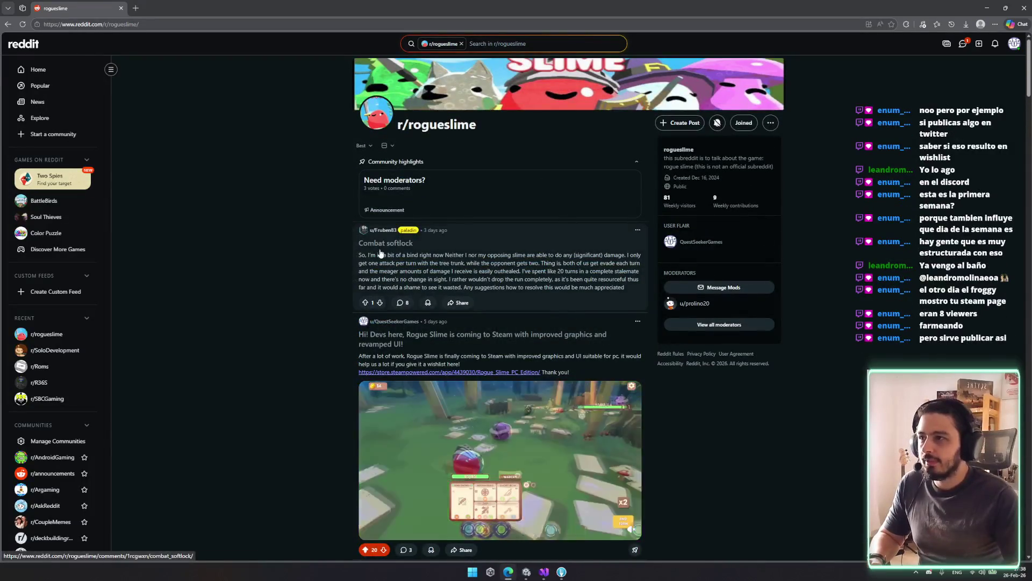
pyautogui.click(413, 263)
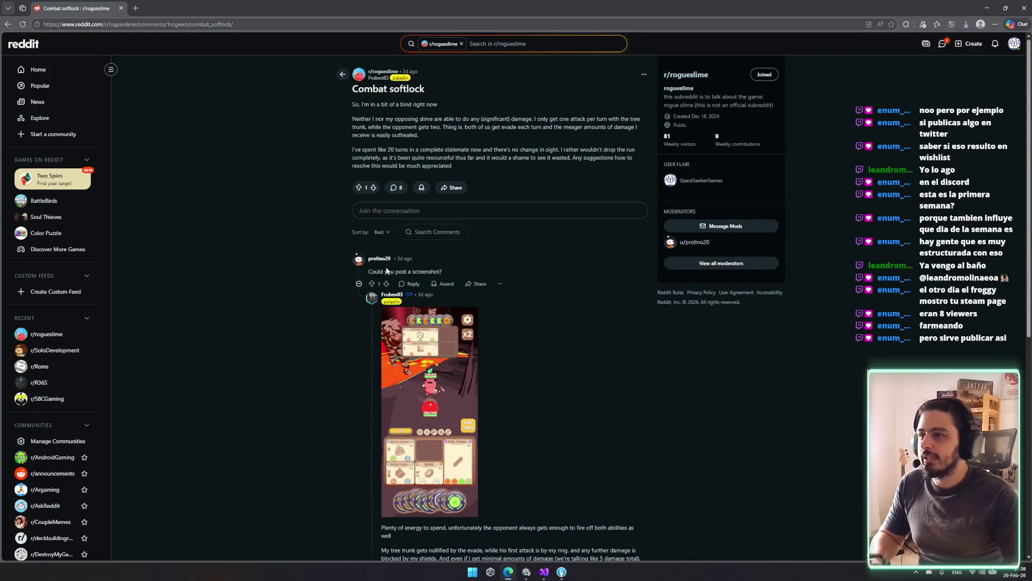
pyautogui.scroll(-2, 386, 271)
pyautogui.scroll(-1, 444, 274)
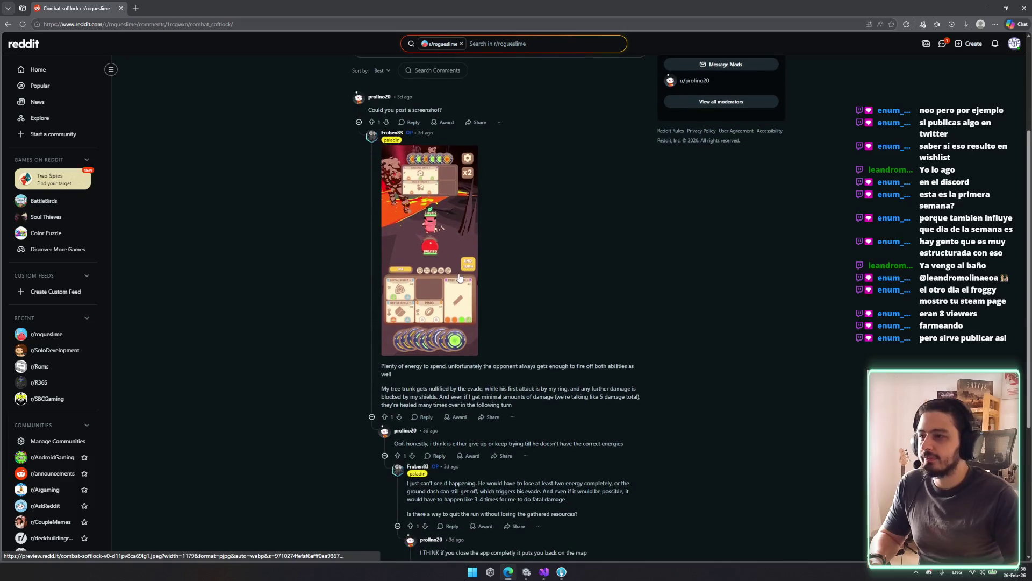
pyautogui.click(428, 273)
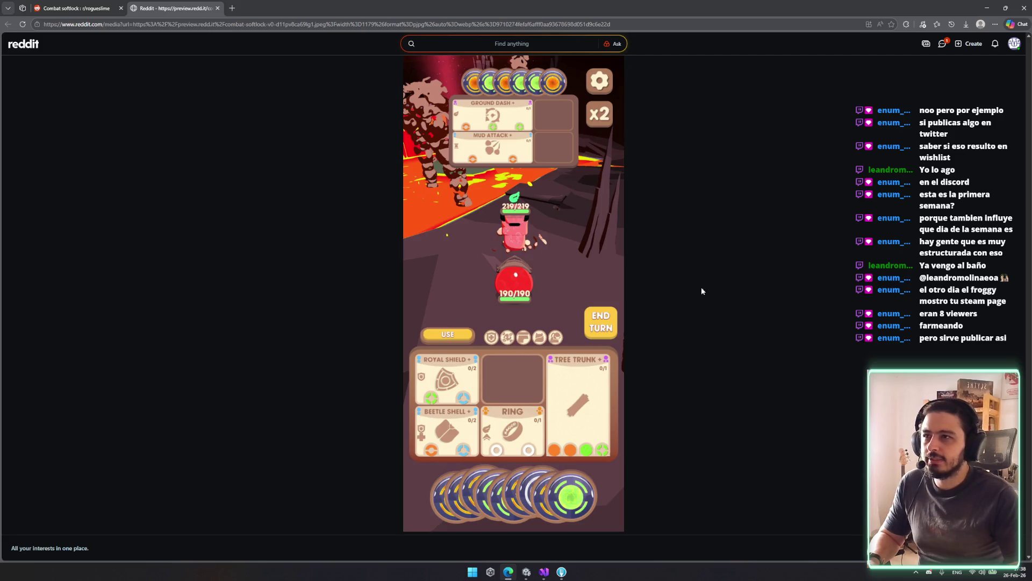
pyautogui.click(116, 6)
pyautogui.click(166, 7)
pyautogui.click(217, 8)
# Step: Read through the softlock comment thread, highlighting passages about the tree trunk and closing the app
pyautogui.moveTo(405, 388)
pyautogui.mouseDown()
pyautogui.moveTo(438, 391)
pyautogui.moveTo(548, 325)
pyautogui.mouseUp()
pyautogui.click(409, 399)
pyautogui.moveTo(570, 418)
pyautogui.mouseDown()
pyautogui.moveTo(473, 344)
pyautogui.moveTo(384, 387)
pyautogui.mouseUp()
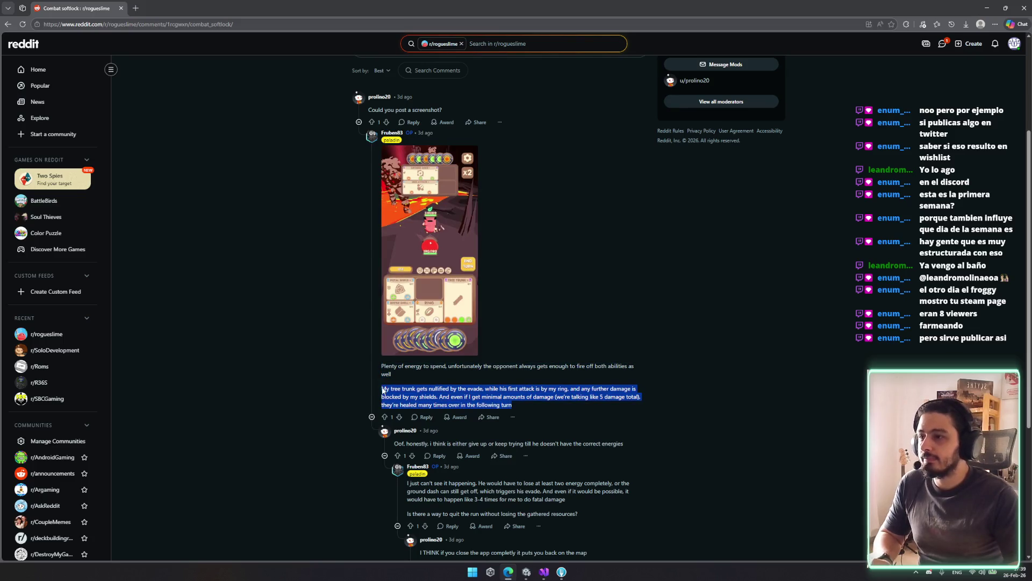
pyautogui.scroll(-2, 600, 428)
pyautogui.click(626, 378)
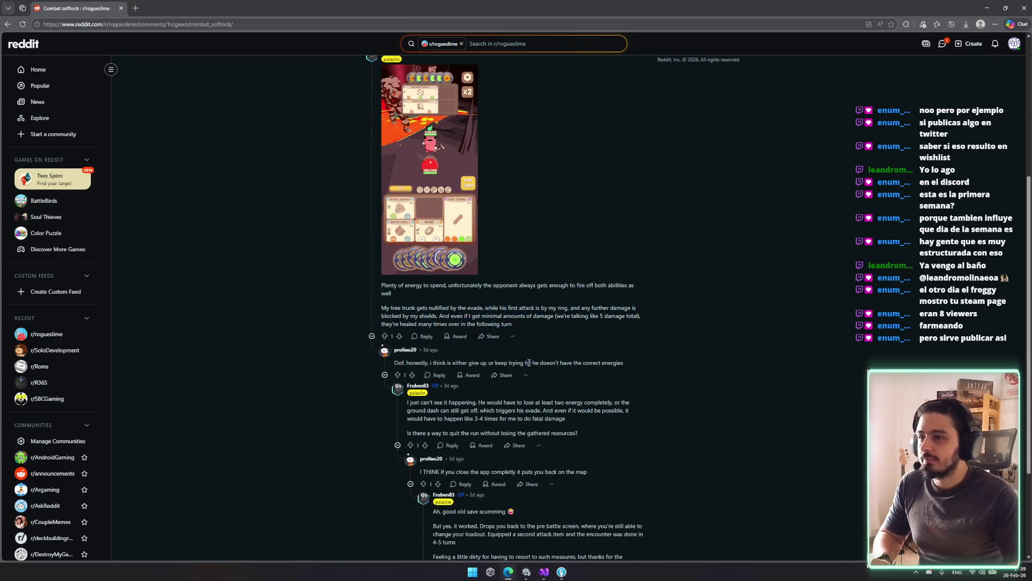
pyautogui.scroll(-2, 626, 378)
pyautogui.moveTo(417, 326); pyautogui.dragTo(571, 344)
pyautogui.click(571, 344)
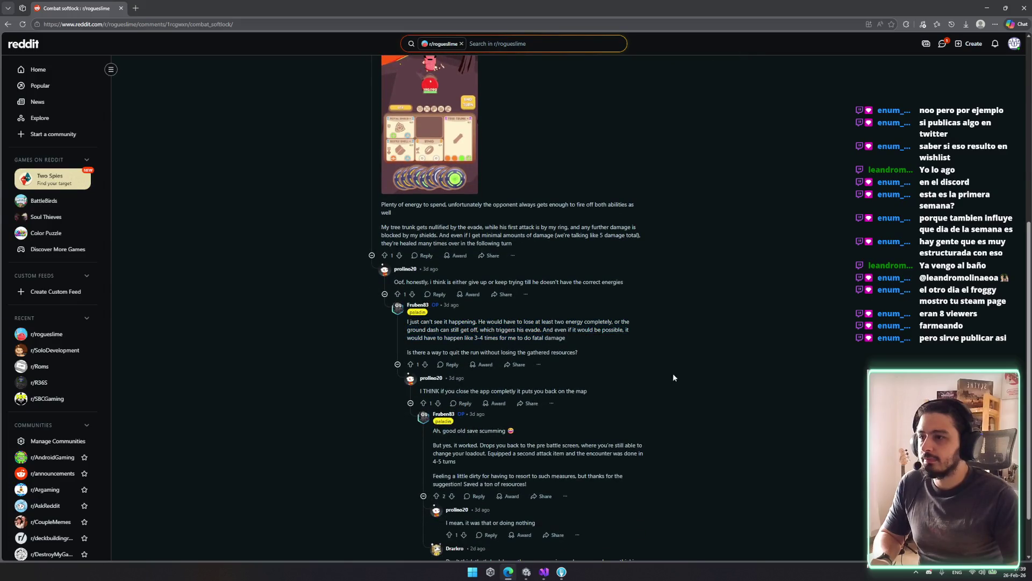
pyautogui.moveTo(666, 487); pyautogui.dragTo(657, 388)
pyautogui.click(678, 435)
pyautogui.scroll(-1, 681, 446)
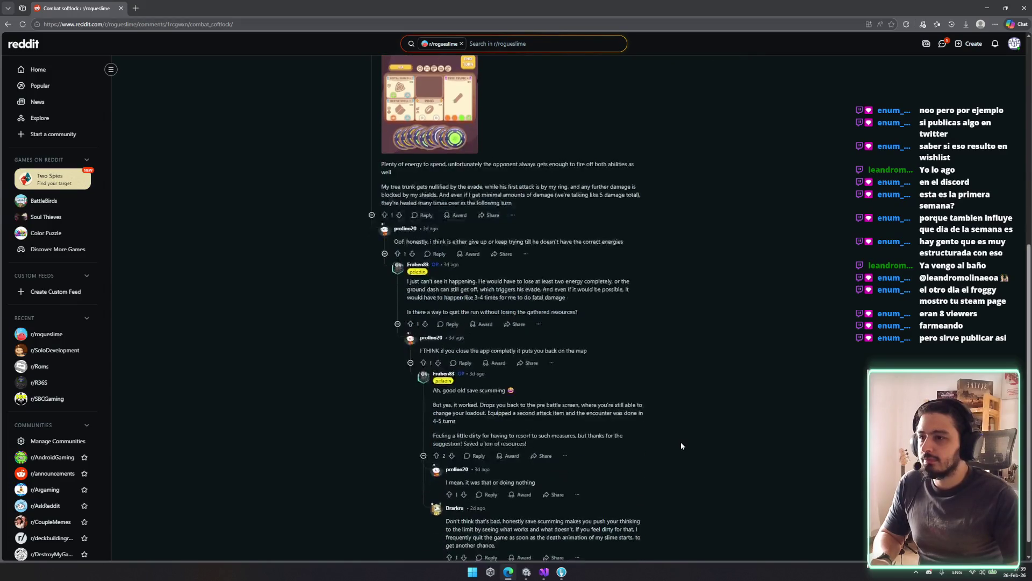
pyautogui.scroll(-1, 473, 403)
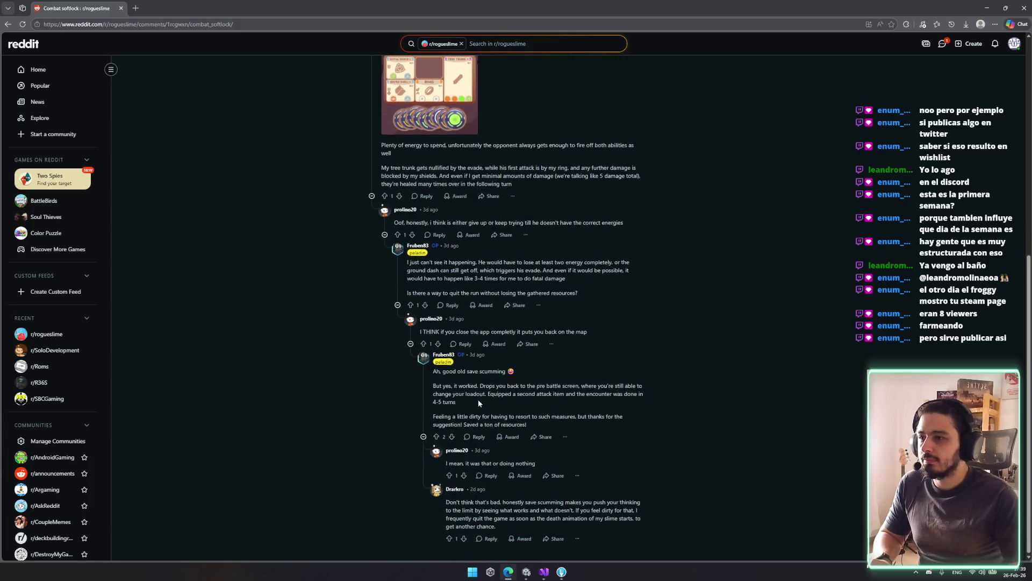
pyautogui.moveTo(434, 385); pyautogui.dragTo(478, 395)
pyautogui.click(491, 400)
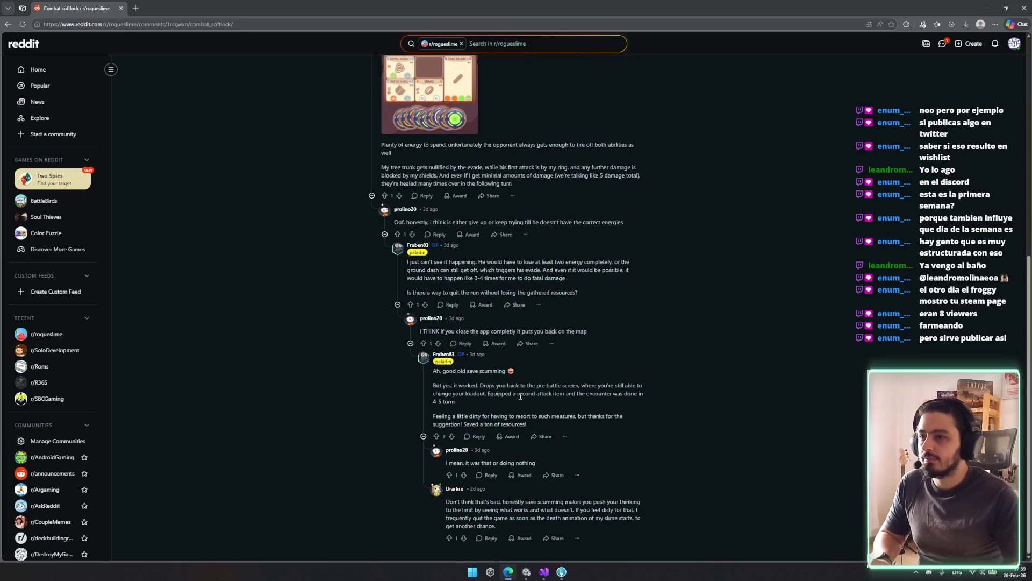
pyautogui.scroll(3, 522, 404)
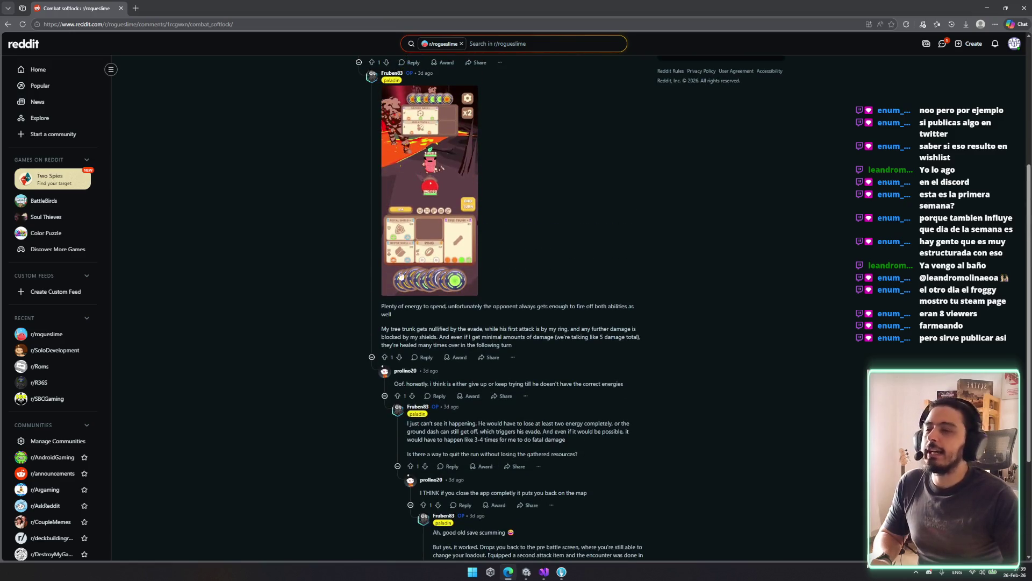
pyautogui.scroll(-1, 400, 276)
pyautogui.scroll(1, 424, 236)
# Step: Open the comment's game screenshot full size, zoom in, close it, and return to Unity
pyautogui.click(431, 237)
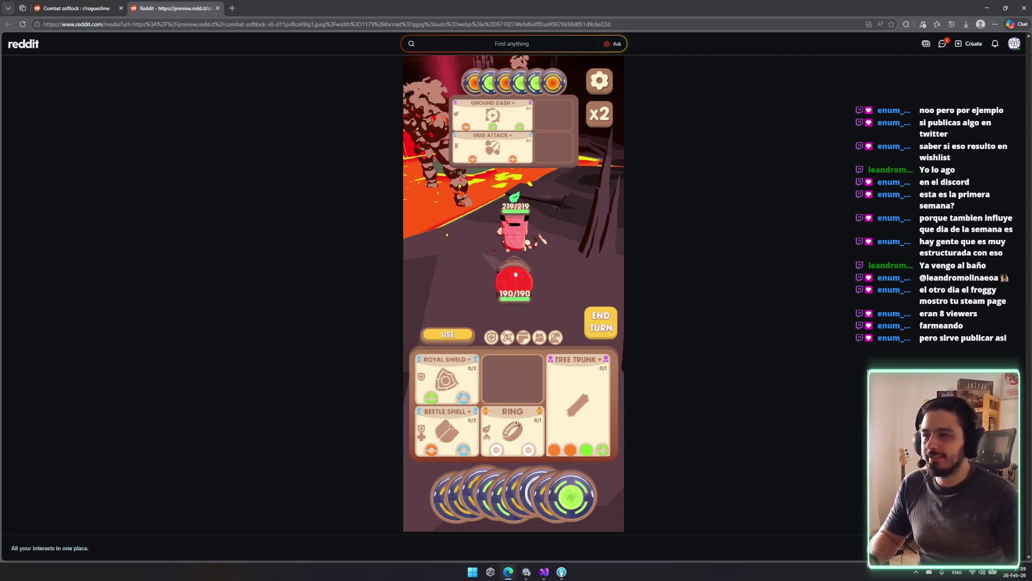
pyautogui.click(419, 275)
pyautogui.click(419, 276)
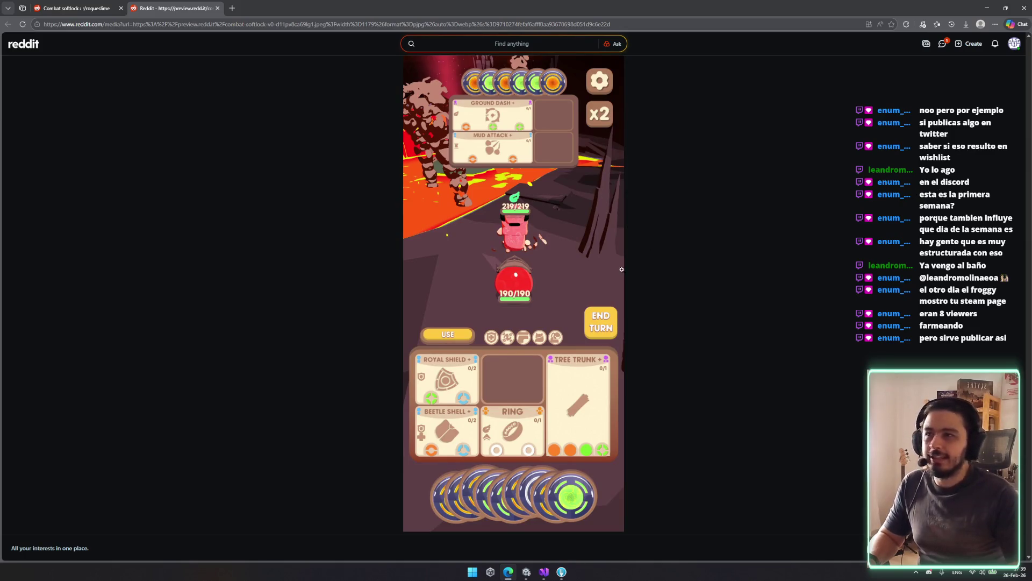
pyautogui.hotkey('ctrl', 'w')
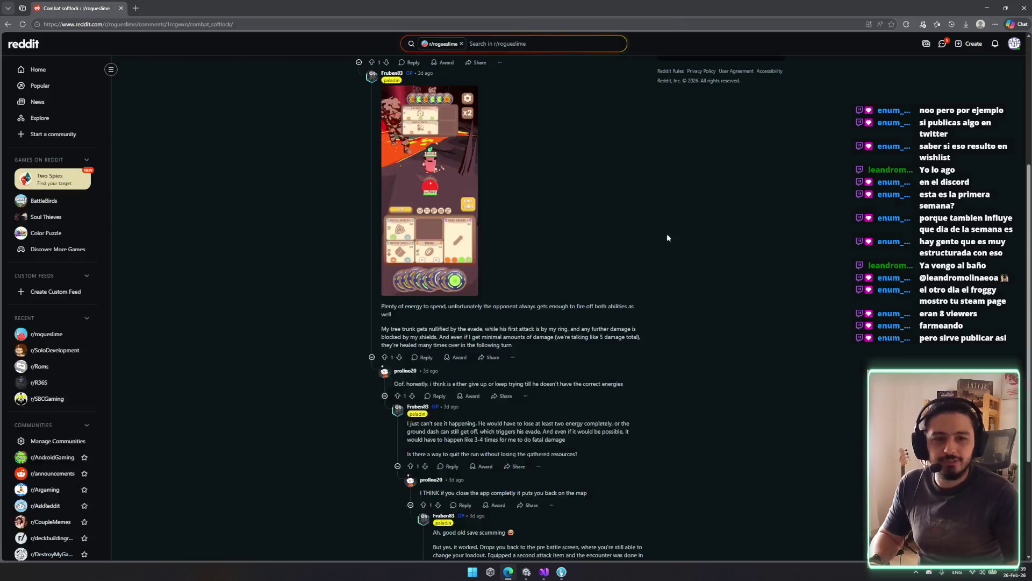
pyautogui.scroll(-3, 627, 365)
pyautogui.scroll(3, 622, 374)
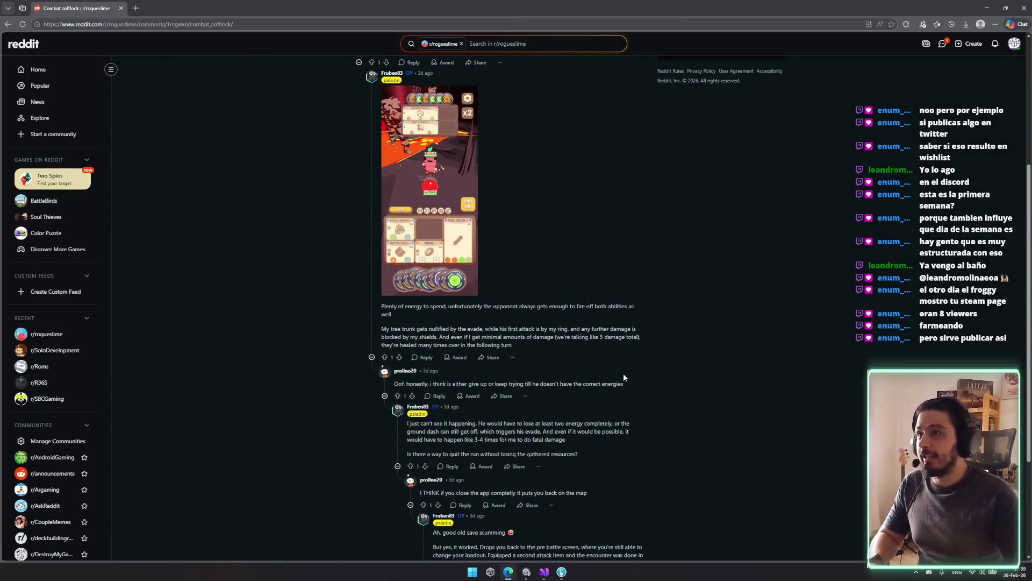
pyautogui.hotkey('alt', 'Tab')
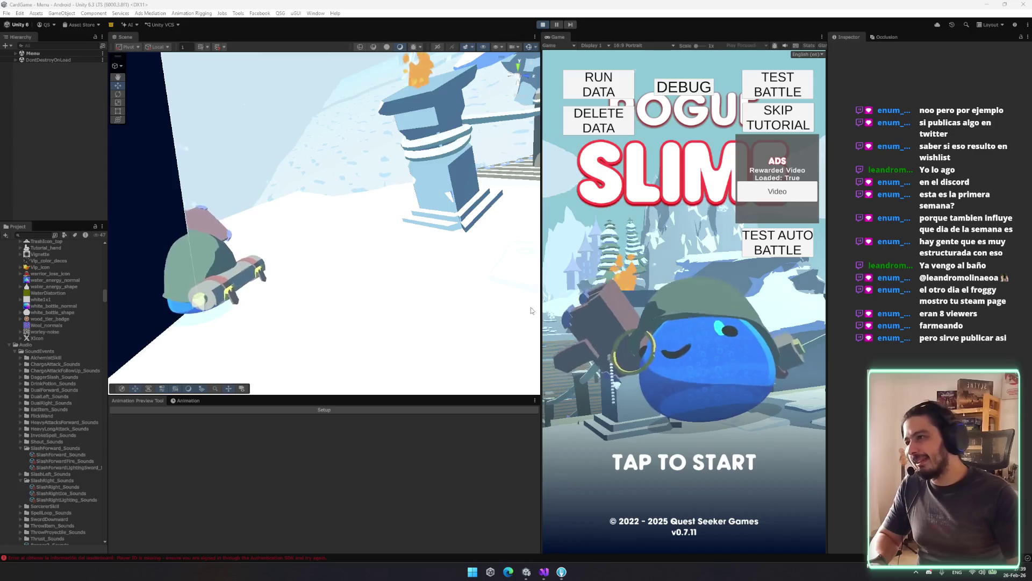
# Step: Start a Test Battle and cast the FIRE ICE card on the enemy
pyautogui.click(777, 86)
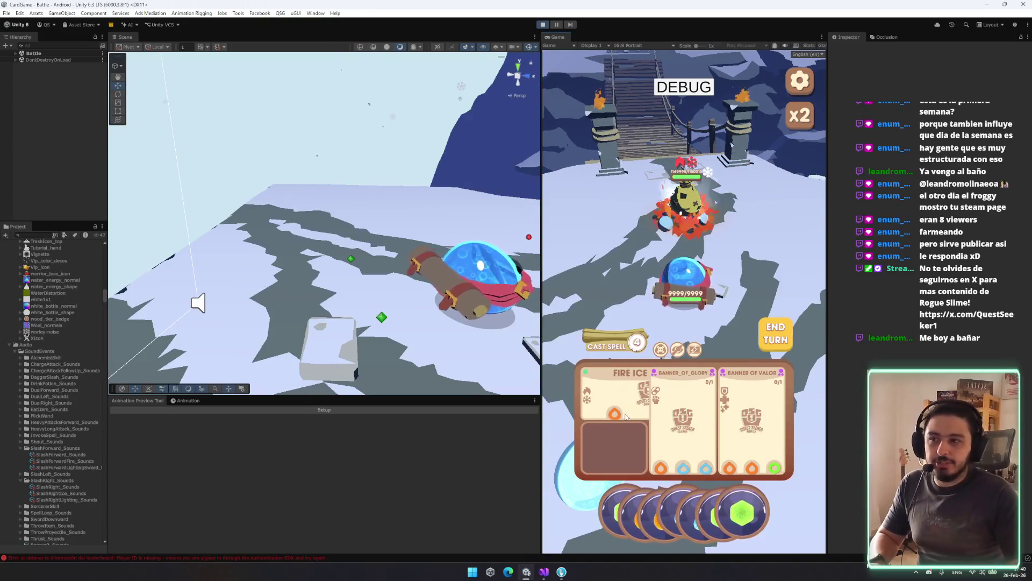
pyautogui.click(630, 408)
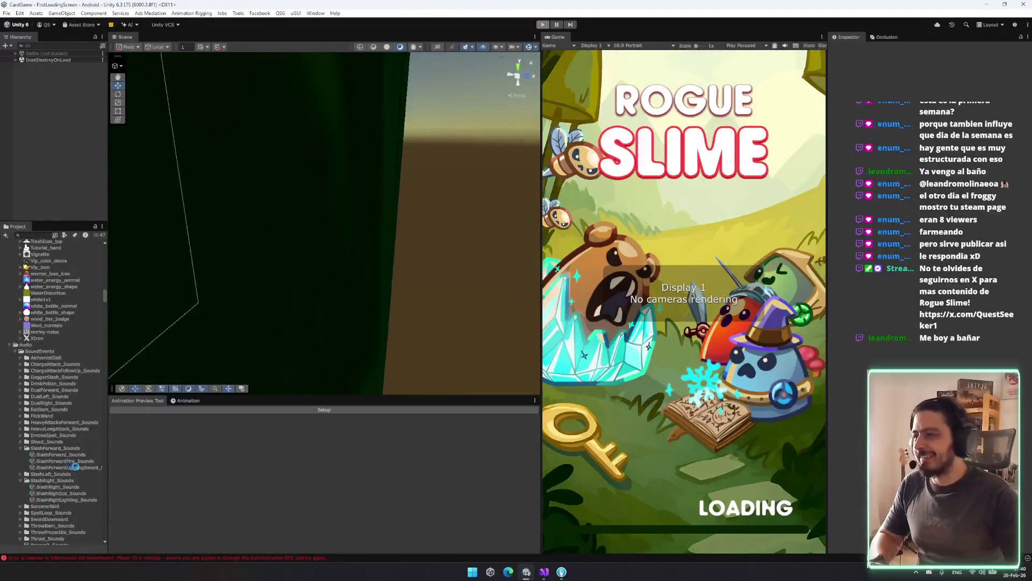
# Step: Filter Project assets by 'fireice' and select the FireIceSword asset
pyautogui.scroll(-10, 60, 453)
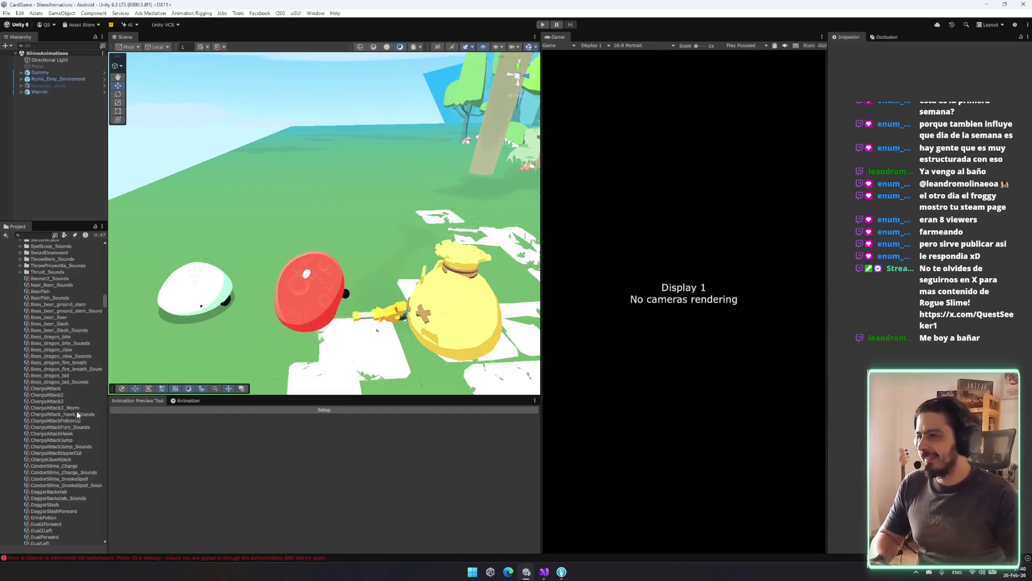
pyautogui.scroll(-15, 76, 414)
pyautogui.scroll(8, 79, 427)
pyautogui.scroll(-20, 77, 424)
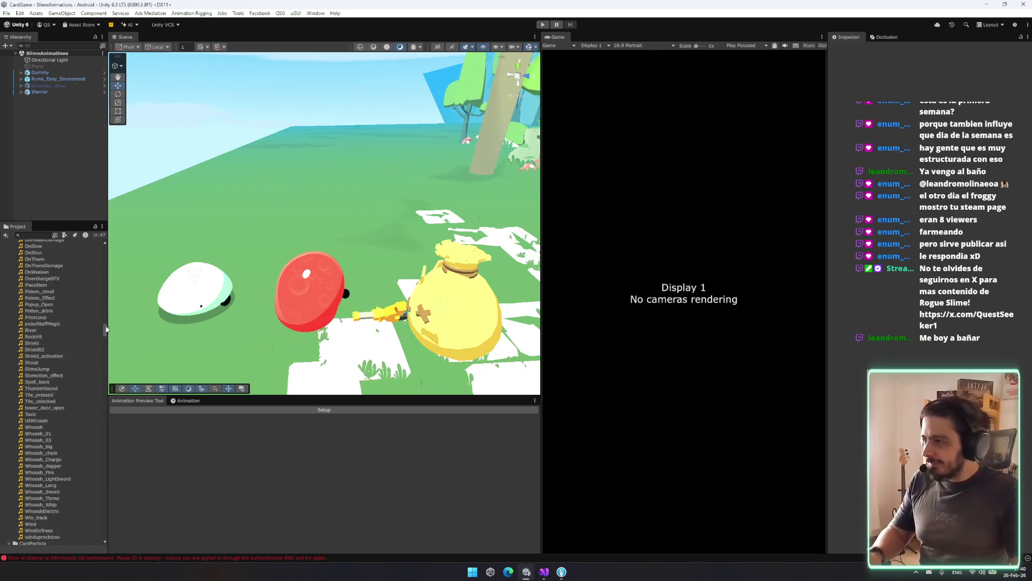
pyautogui.scroll(-6, 105, 333)
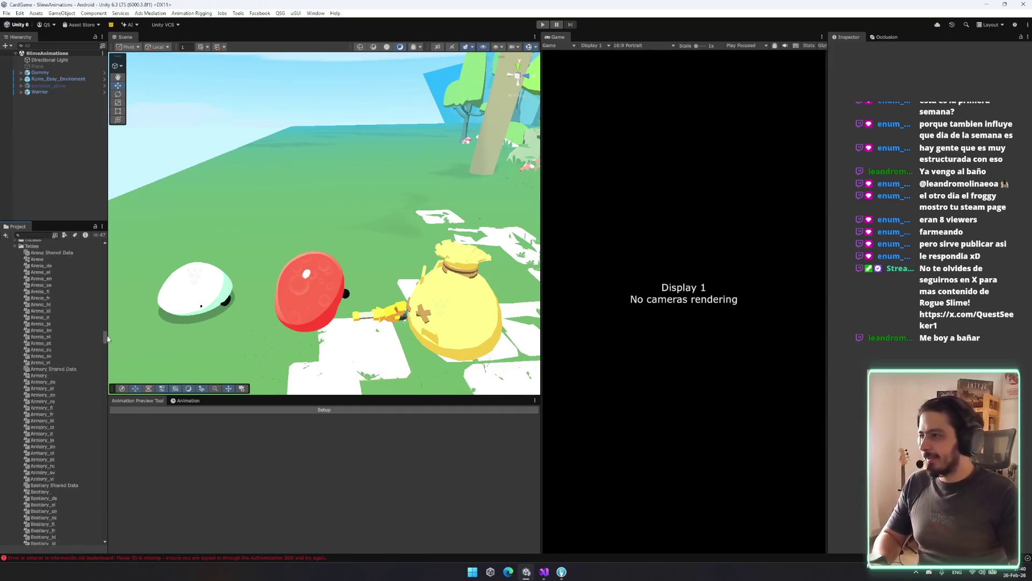
pyautogui.moveTo(105, 334); pyautogui.dragTo(38, 235)
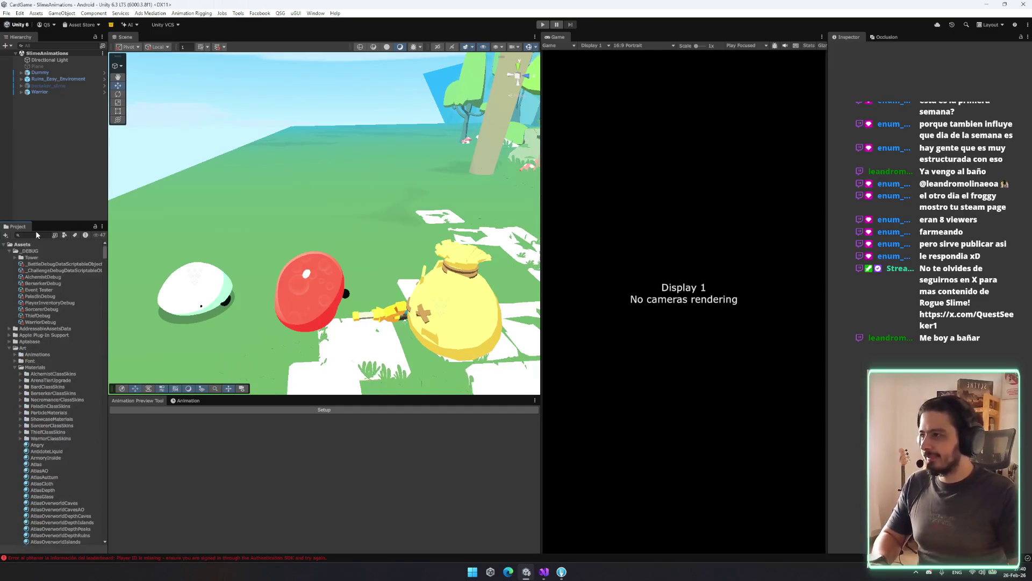
pyautogui.write('fire')
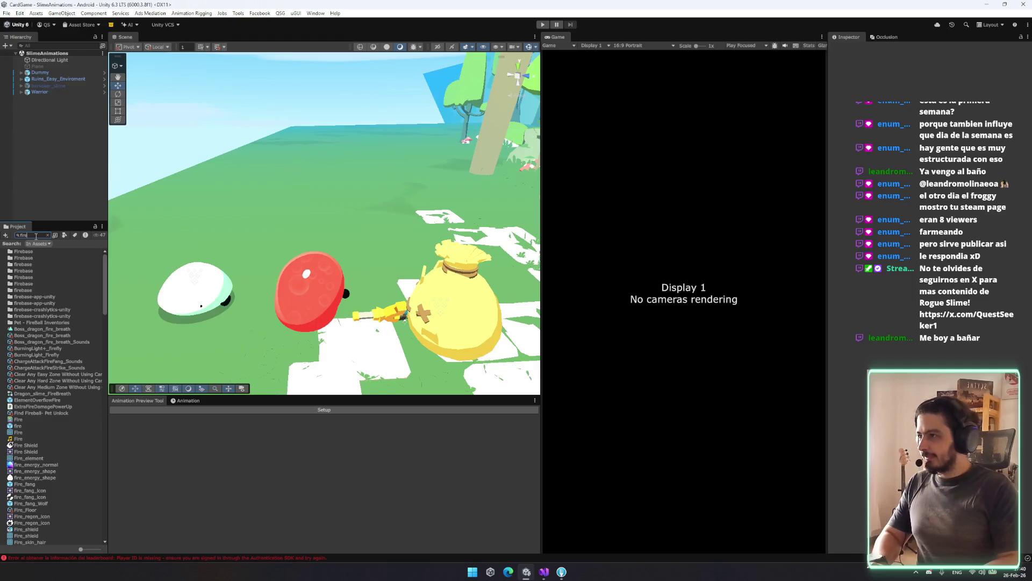
pyautogui.press('BackSpace')
pyautogui.press('BackSpace')
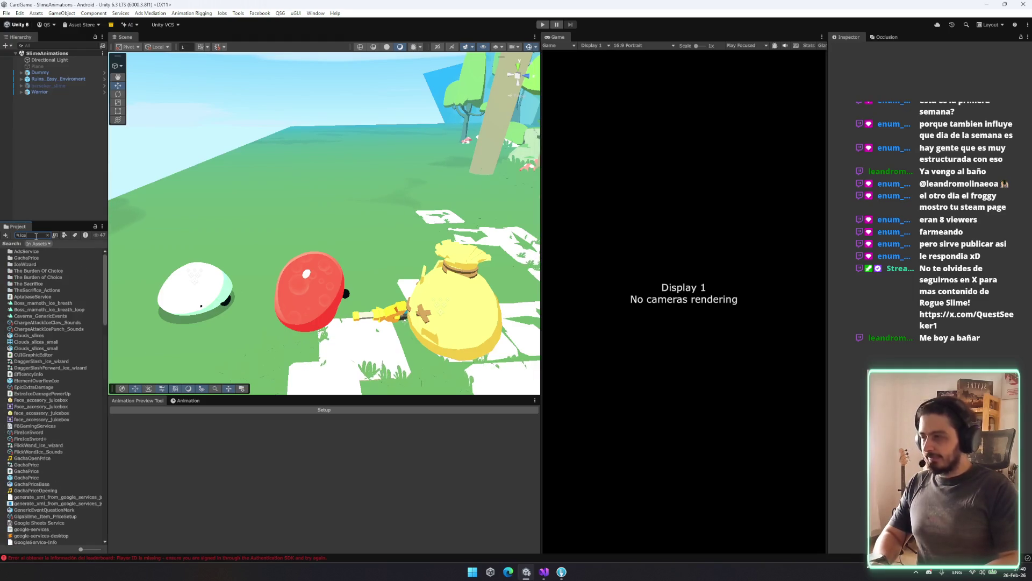
pyautogui.write('icefire')
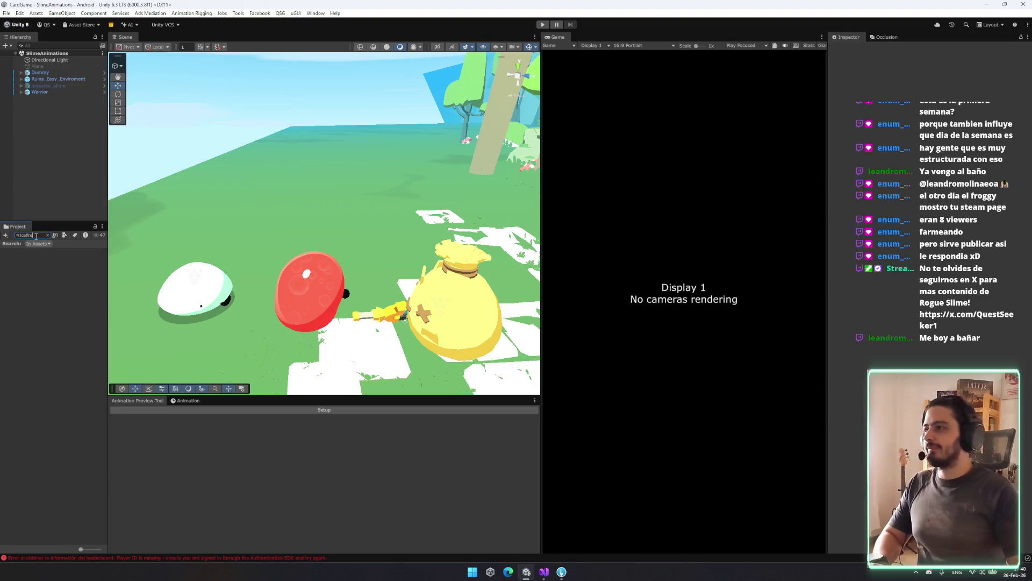
pyautogui.write('fri')
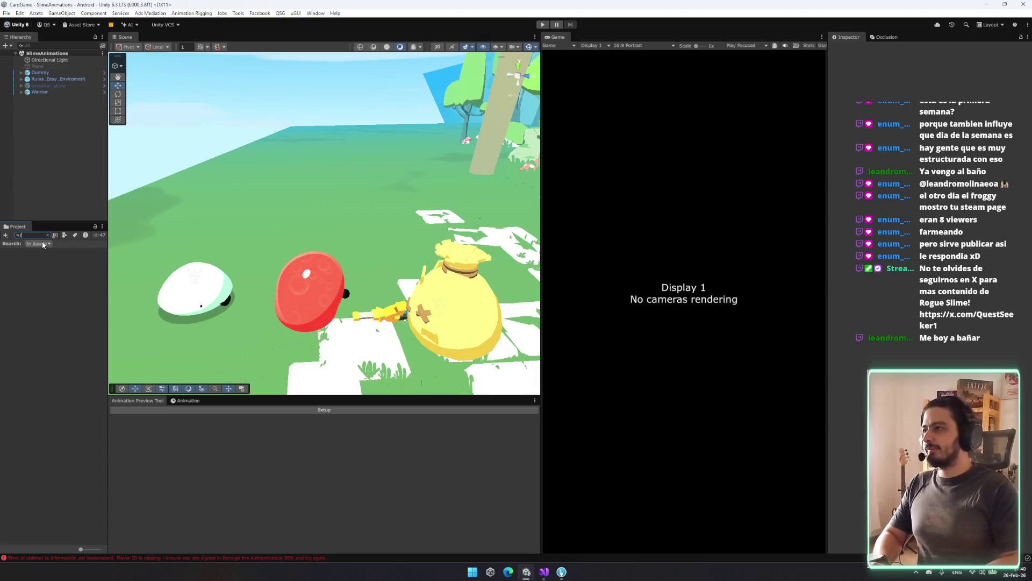
pyautogui.press('BackSpace')
pyautogui.write('ire')
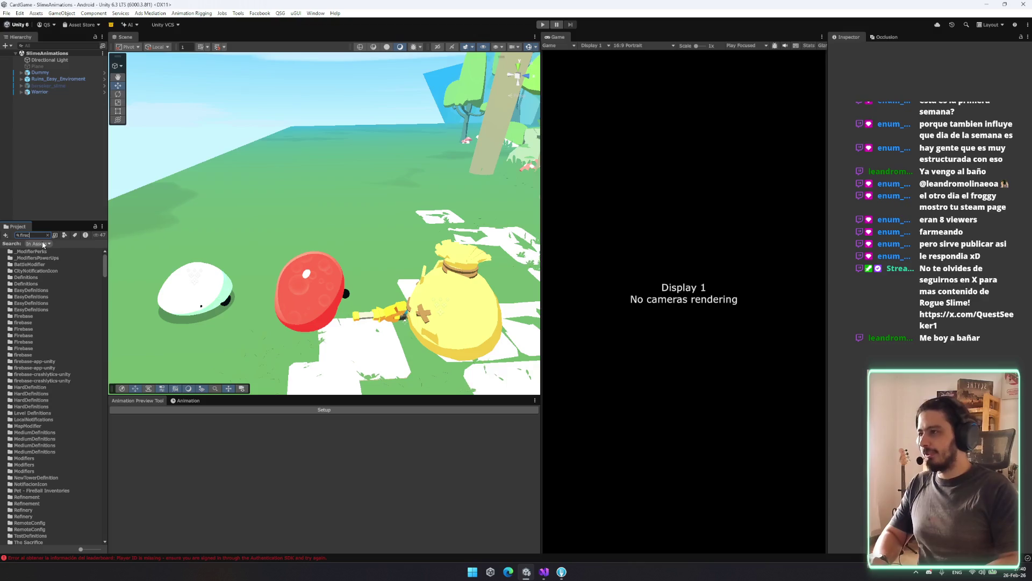
pyautogui.write('ic')
pyautogui.click(24, 251)
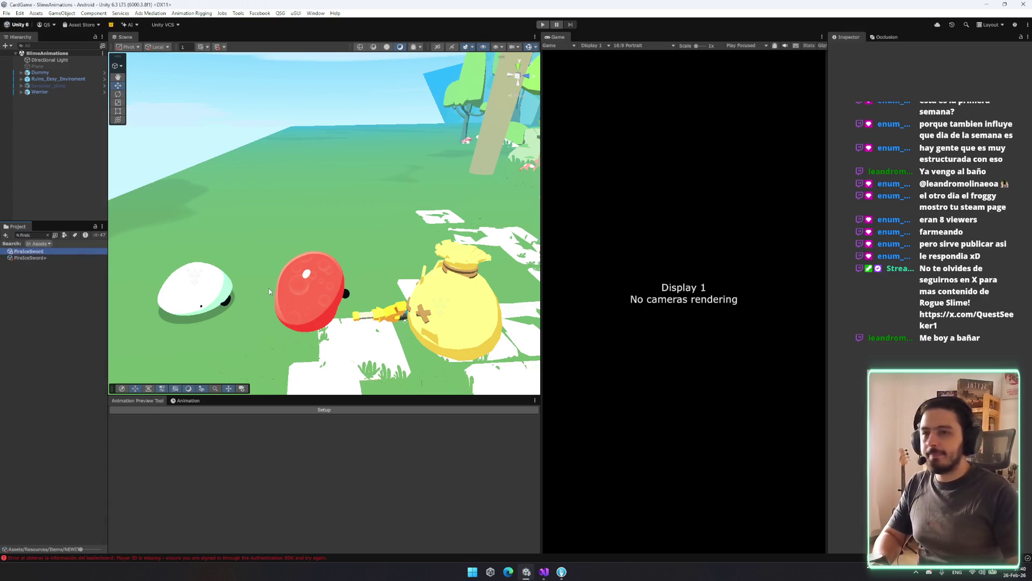
# Step: Assign SlashRightLighting_Sounds as the Animation Sound Event of FireIceSword+'s Damage 8 Freeze action
pyautogui.scroll(-3, 960, 349)
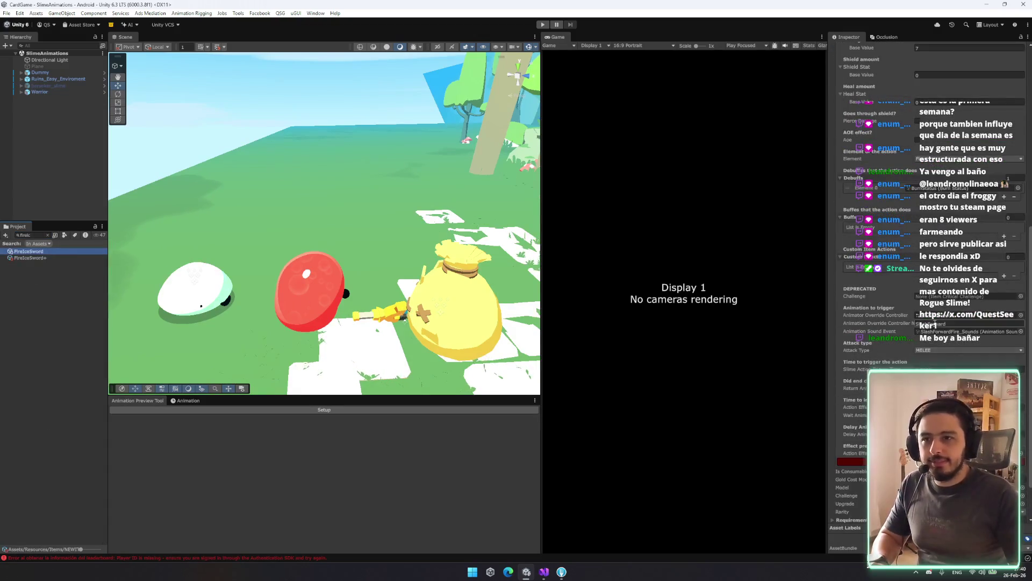
pyautogui.click(51, 257)
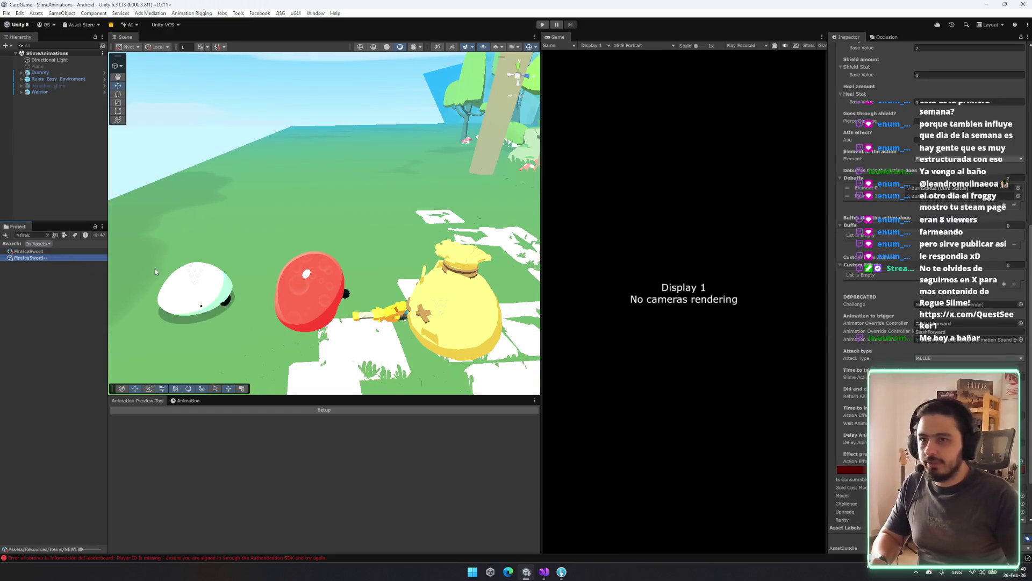
pyautogui.click(963, 341)
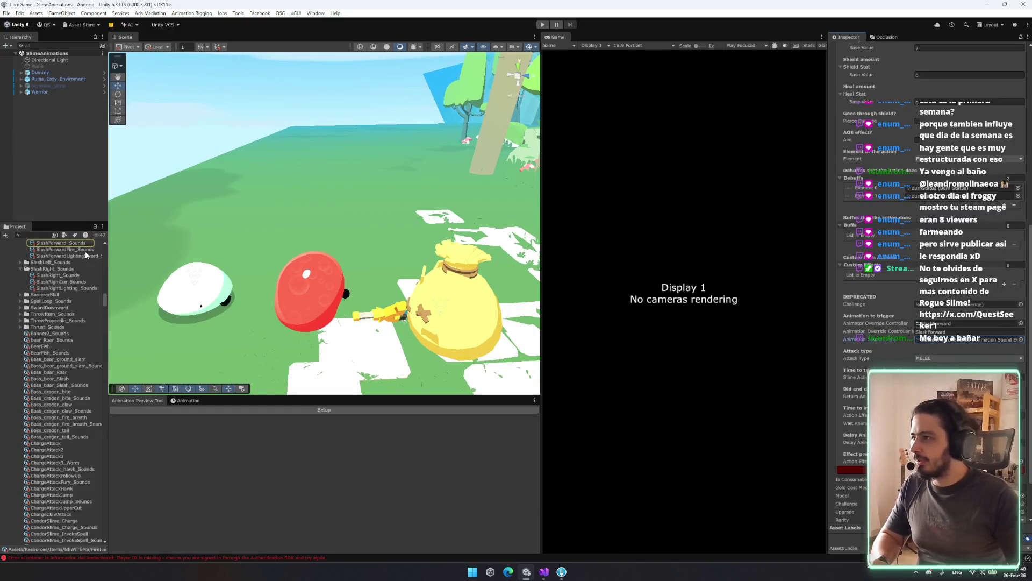
pyautogui.scroll(5, 989, 307)
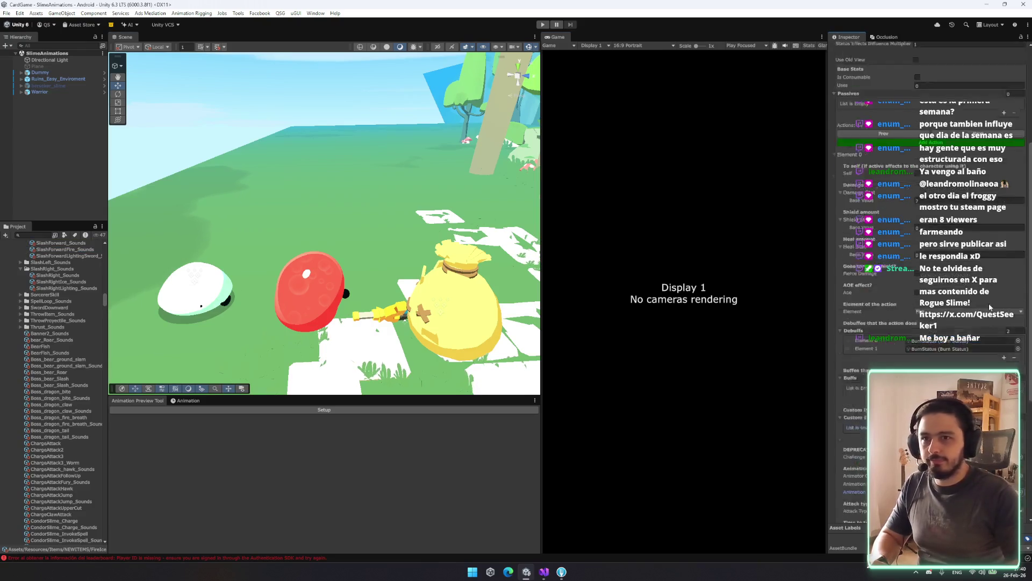
pyautogui.scroll(1, 989, 307)
pyautogui.click(978, 155)
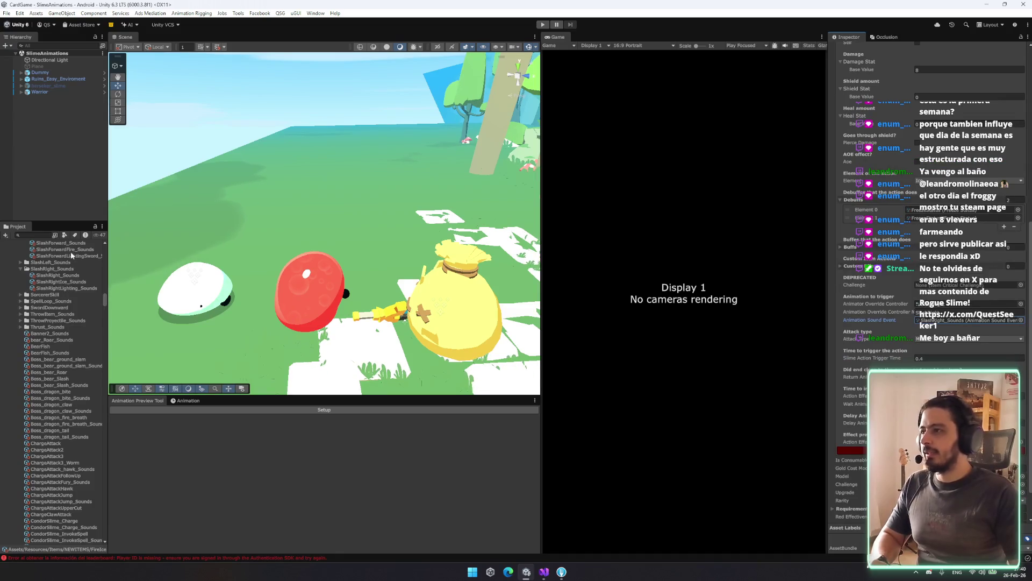
pyautogui.moveTo(76, 289); pyautogui.dragTo(746, 368)
pyautogui.moveTo(932, 340); pyautogui.dragTo(981, 322)
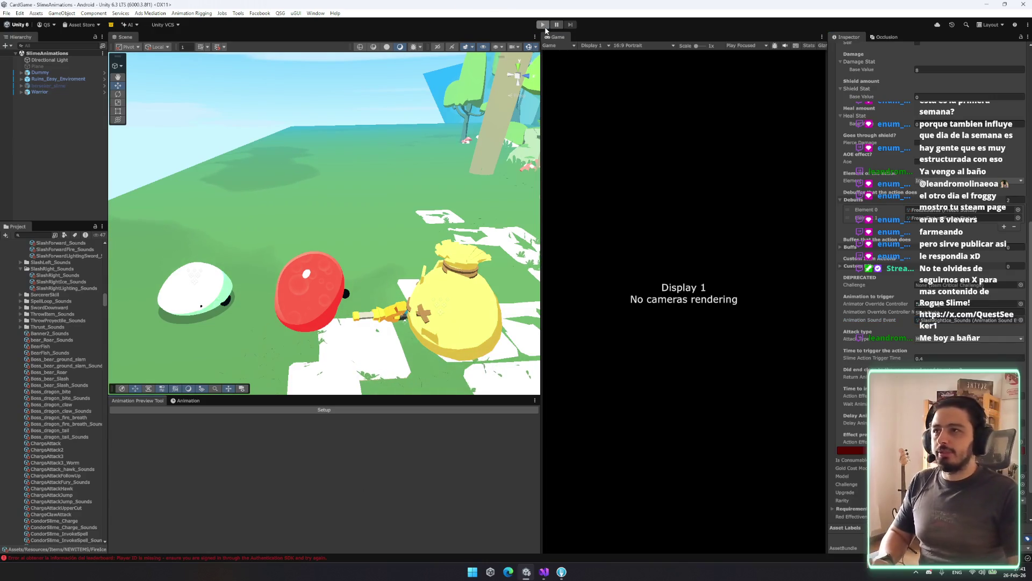
pyautogui.click(550, 572)
# Step: Trace the SteamWishlistPopup's wishlist key usage to its check in CityUI.cs
pyautogui.hotkey('ctrl', 't')
pyautogui.write('steamwis')
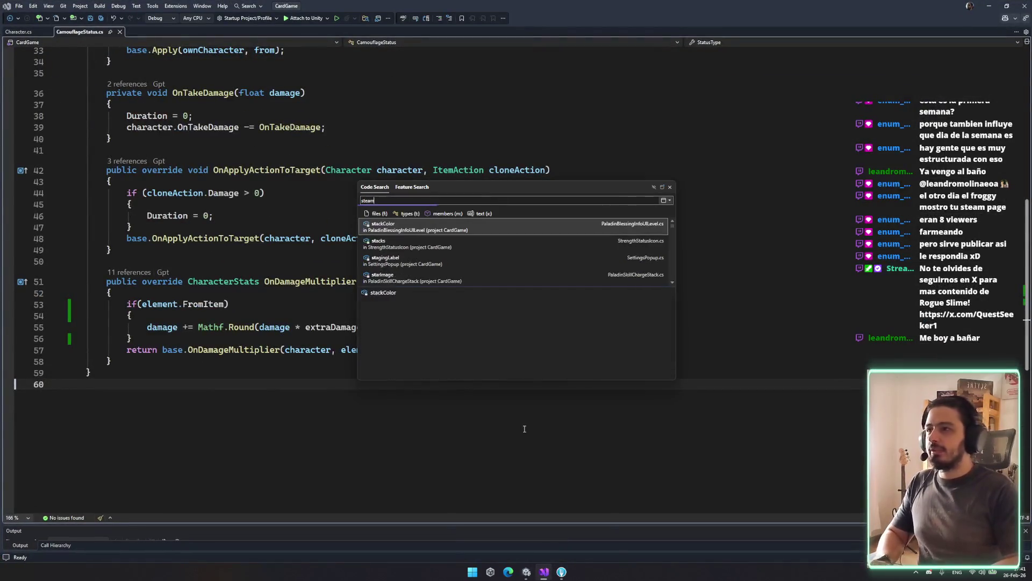
pyautogui.press('Return')
pyautogui.click(224, 272)
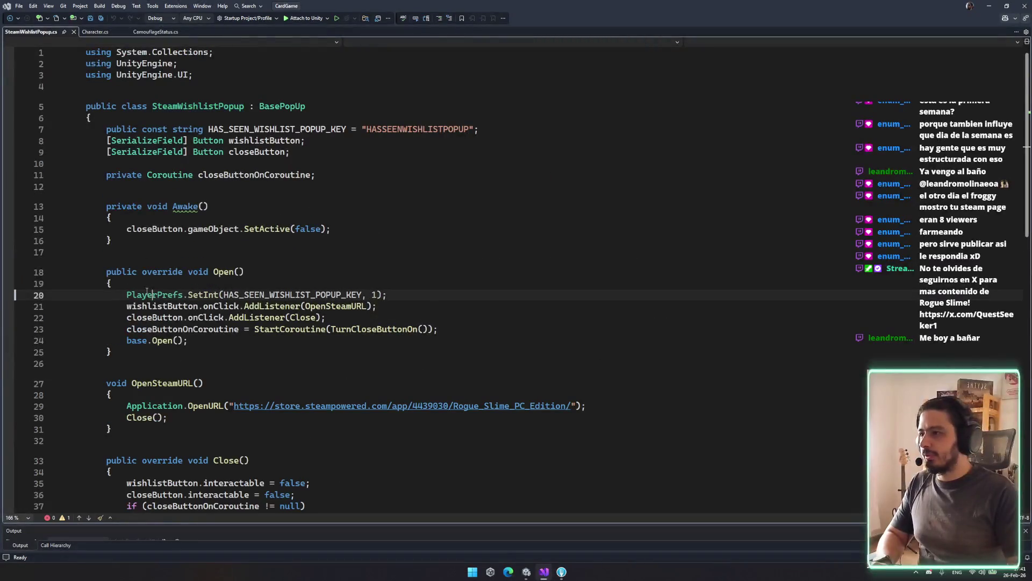
pyautogui.click(129, 263)
pyautogui.scroll(-5, 245, 192)
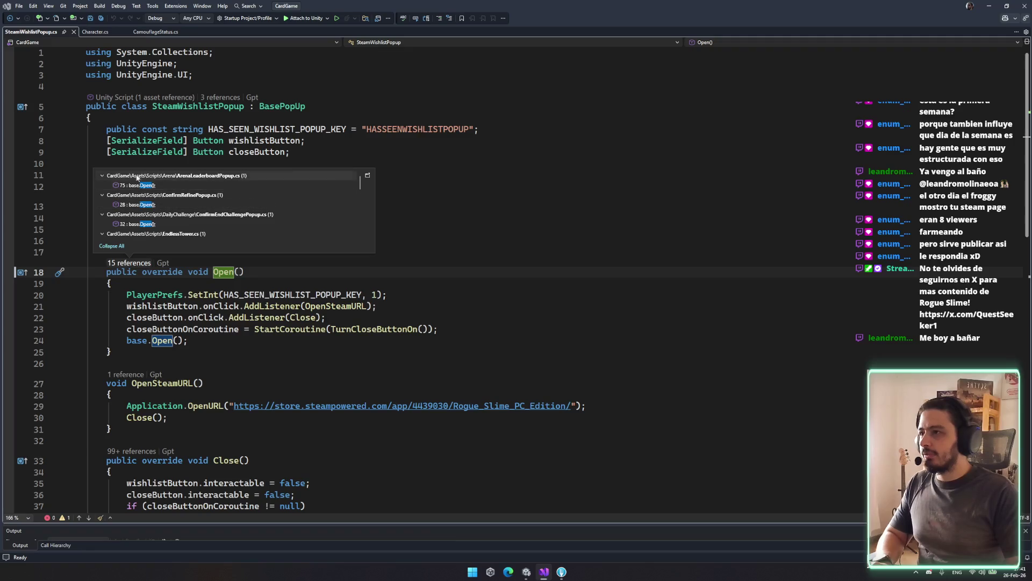
pyautogui.click(262, 294)
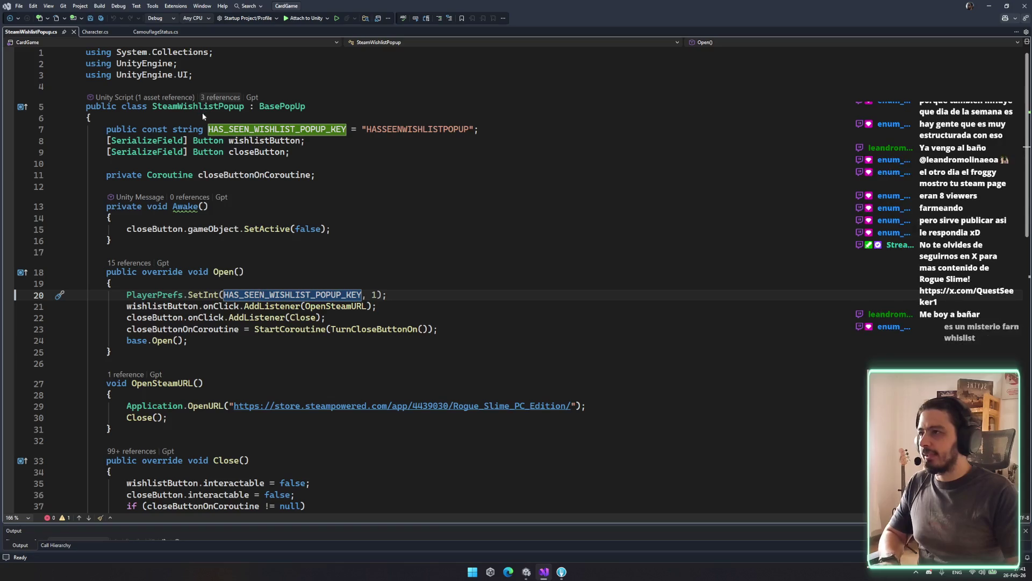
pyautogui.click(219, 98)
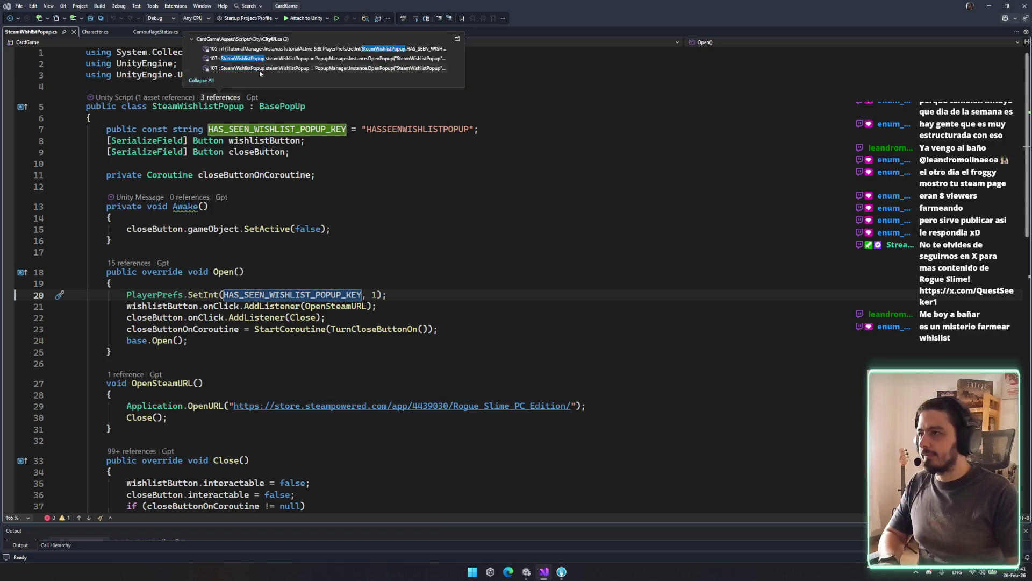
pyautogui.doubleClick(334, 48)
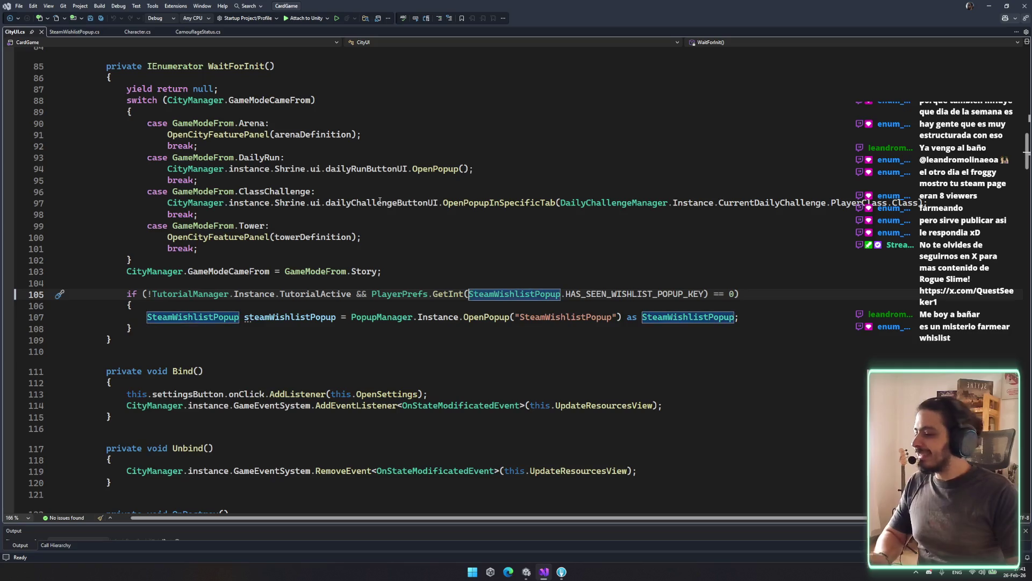
# Step: Comment out the PlayerPrefs wishlist check on line 105, add a closing ), and save
pyautogui.click(357, 294)
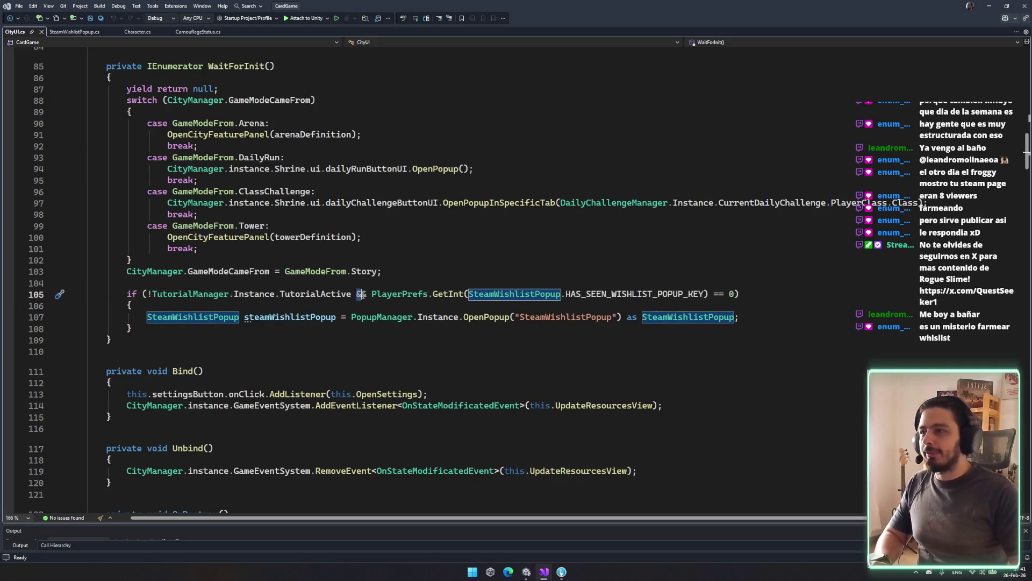
pyautogui.write('//')
pyautogui.press('Left')
pyautogui.press('Left')
pyautogui.write(')')
pyautogui.hotkey('ctrl', 's')
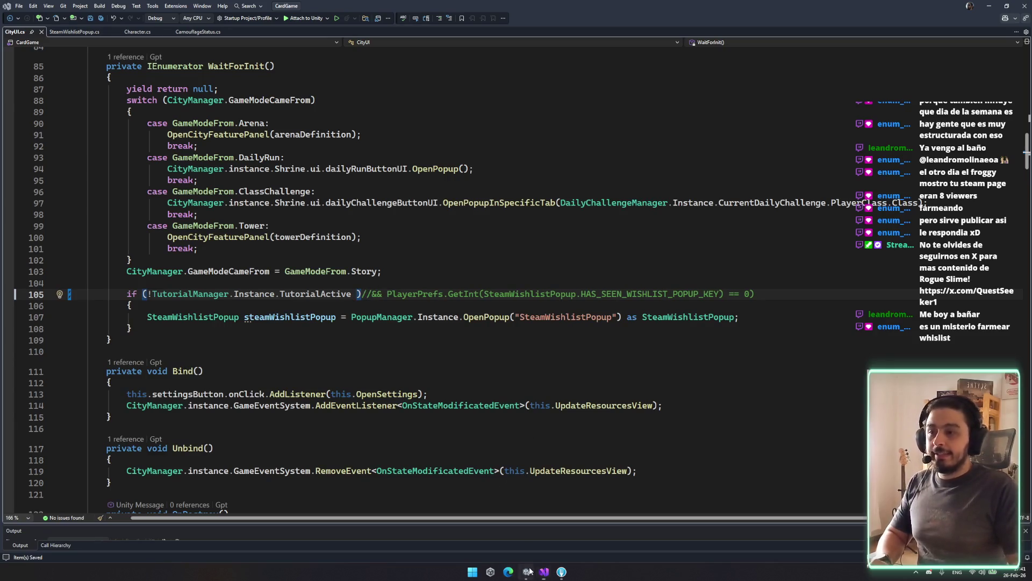
pyautogui.click(526, 570)
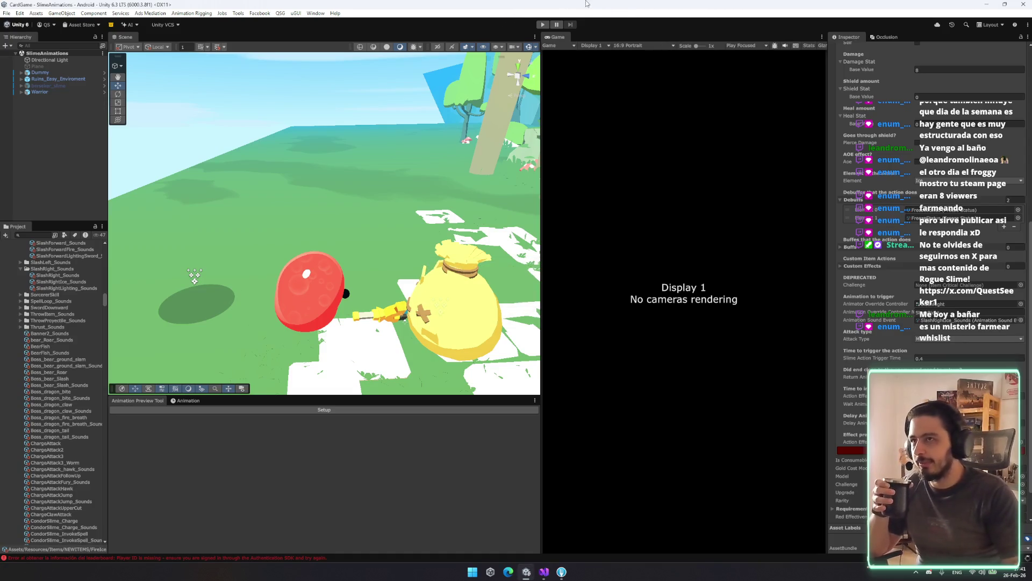
# Step: Play-test to see the Wishlist Now popup, stop, and open the SteamWishlistPopup prefab via 'wishli'
pyautogui.click(543, 26)
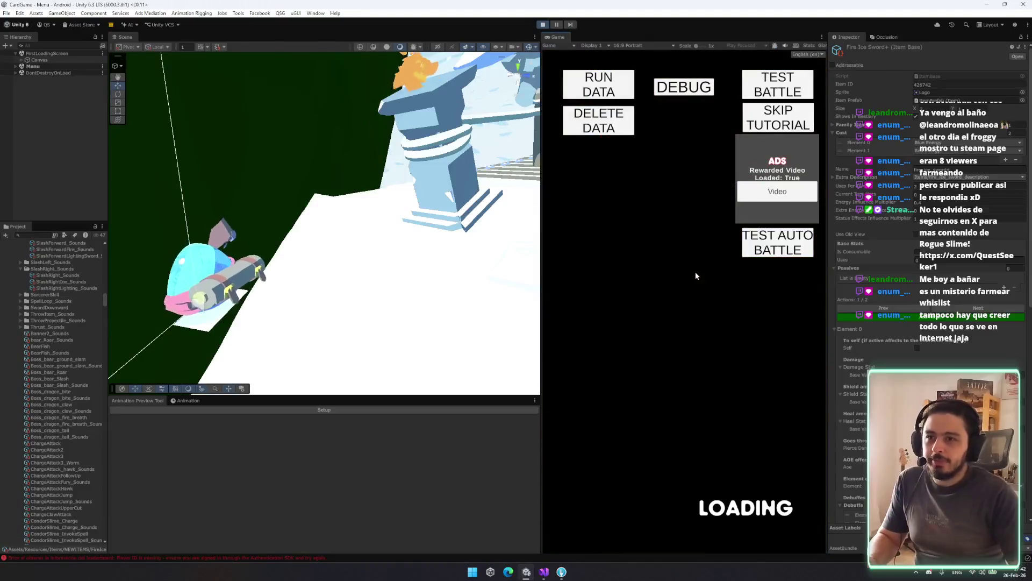
pyautogui.click(672, 402)
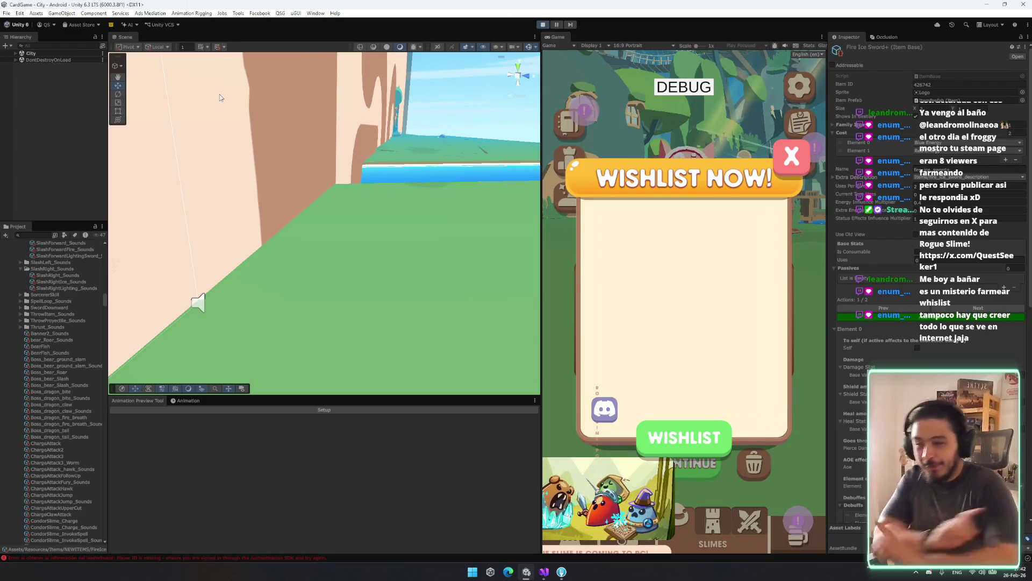
pyautogui.hotkey('ctrl', 'p')
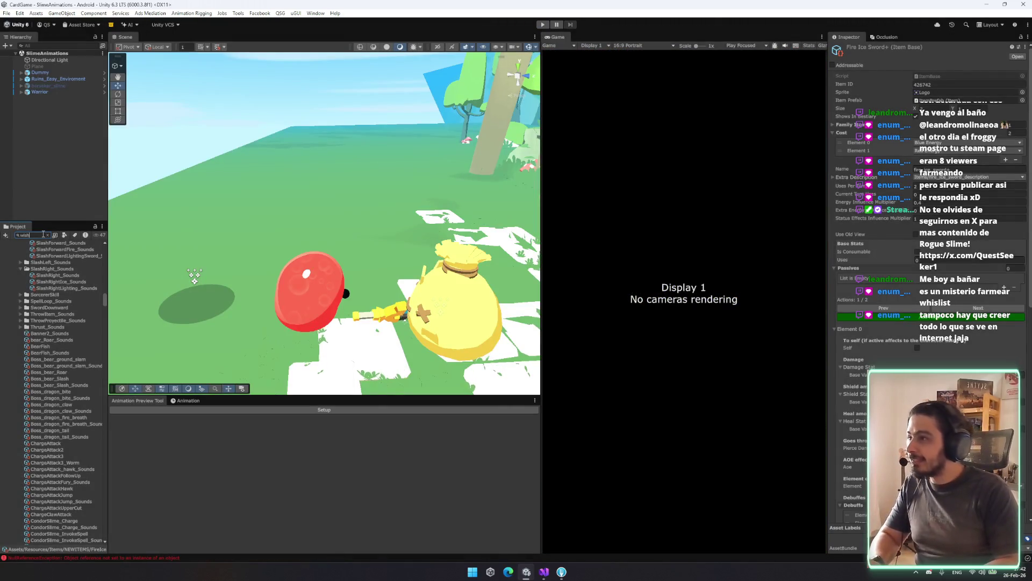
pyautogui.write('wishli')
pyautogui.doubleClick(38, 264)
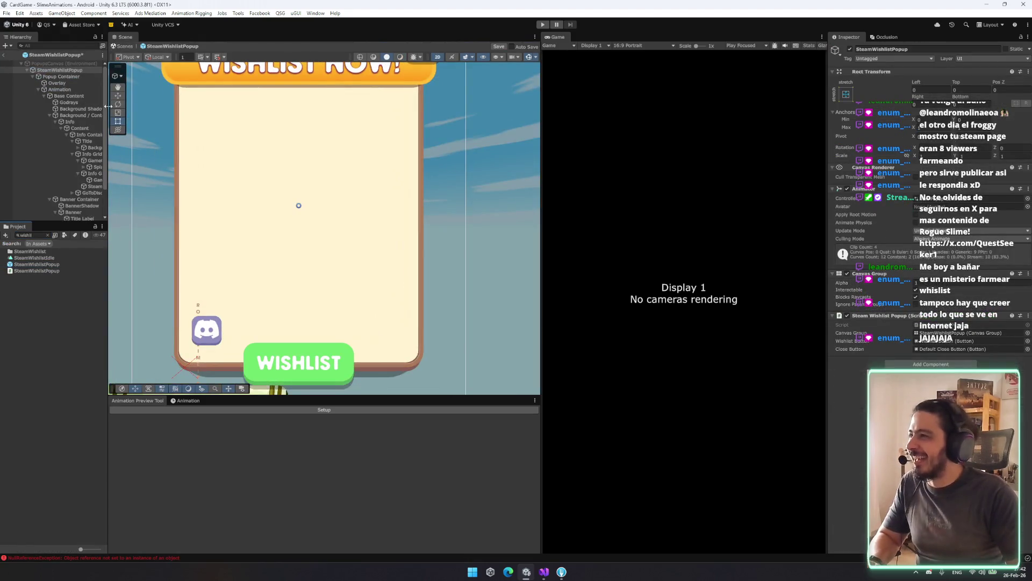
# Step: Set the popup's Info > Content anchor preset to stretch, then exit Prefab Mode
pyautogui.moveTo(108, 106); pyautogui.dragTo(135, 106)
pyautogui.scroll(-2, 323, 215)
pyautogui.moveTo(373, 258)
pyautogui.mouseDown()
pyautogui.moveTo(415, 61)
pyautogui.moveTo(427, 181)
pyautogui.mouseUp()
pyautogui.click(69, 122)
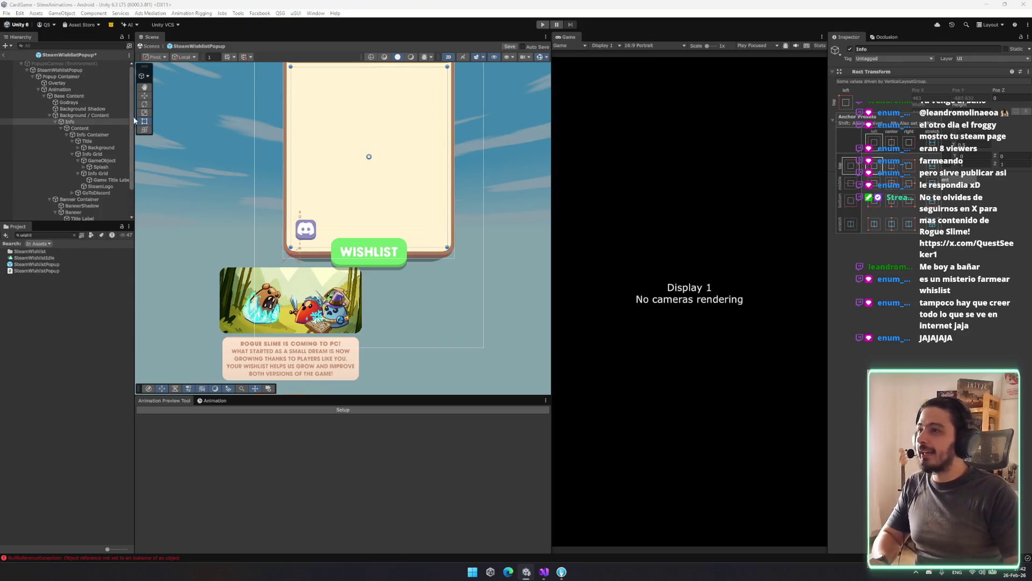
pyautogui.moveTo(290, 185); pyautogui.dragTo(294, 222)
pyautogui.click(80, 129)
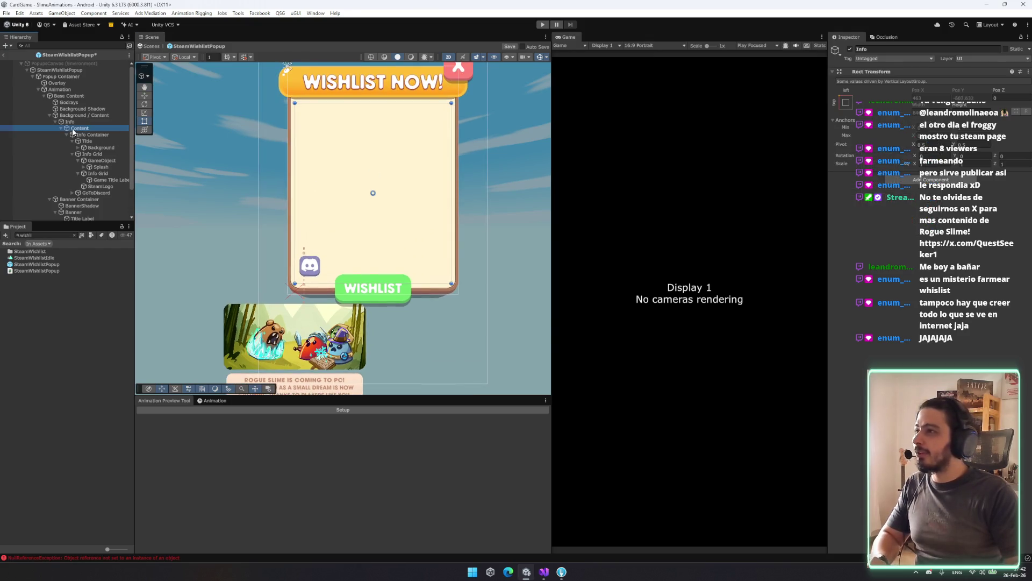
pyautogui.click(846, 94)
pyautogui.keyDown('alt'); pyautogui.click(929, 216); pyautogui.keyUp('alt')
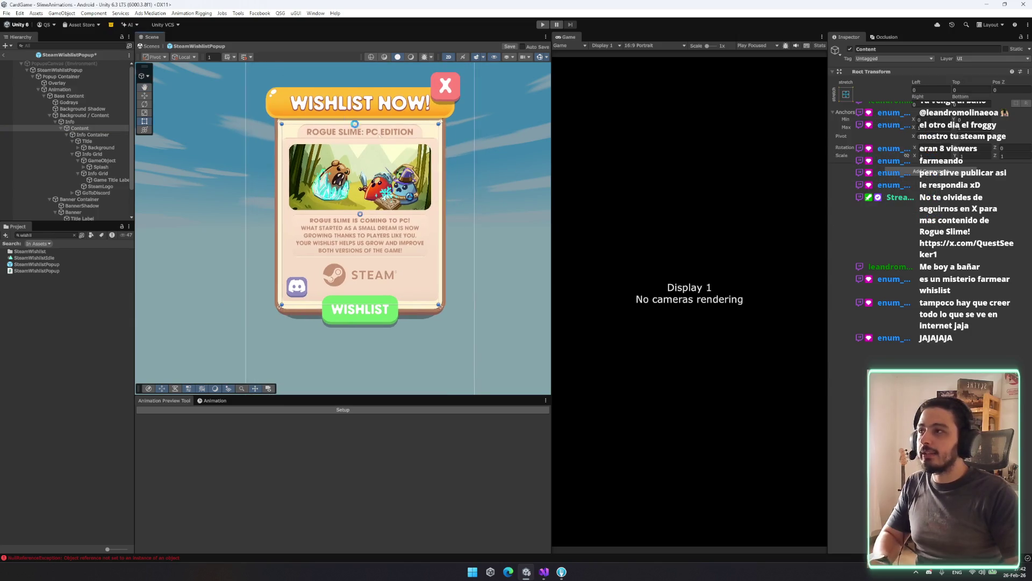
pyautogui.click(155, 49)
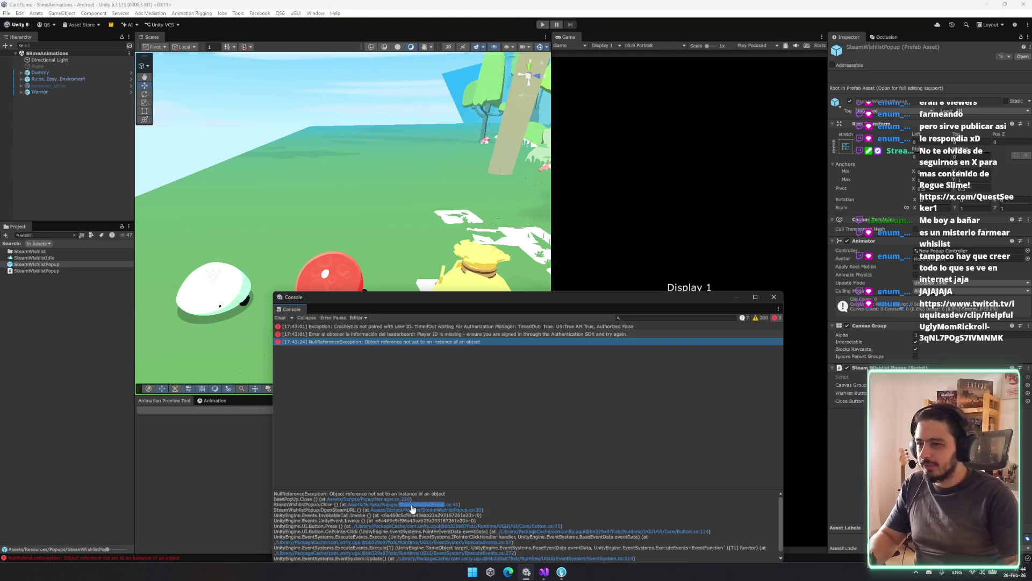
# Step: Open SteamWishlistPopup.cs line 41 from the Console error, review Close(), and replay the game
pyautogui.click(450, 504)
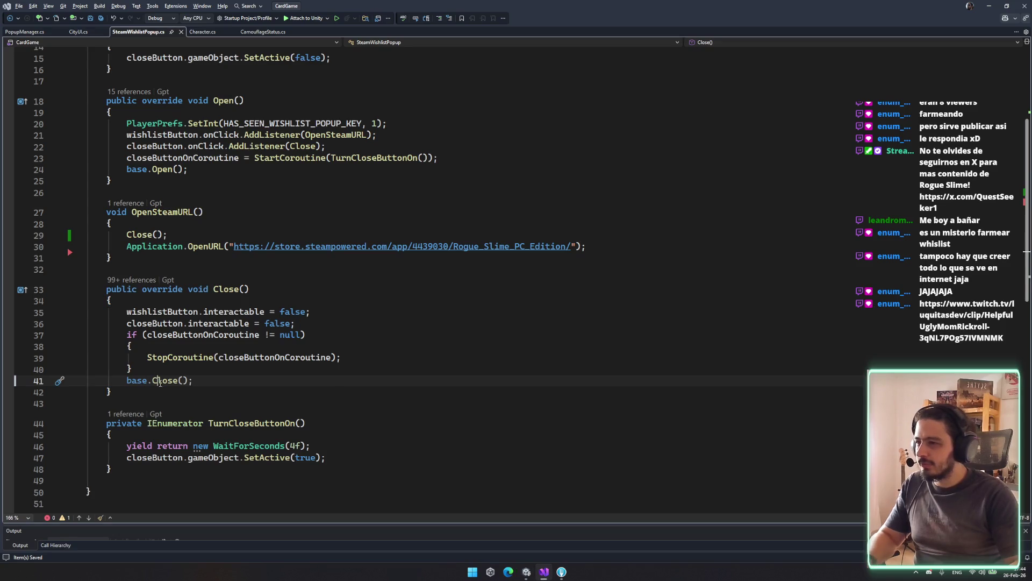
pyautogui.moveTo(132, 346); pyautogui.dragTo(244, 357)
pyautogui.click(178, 380)
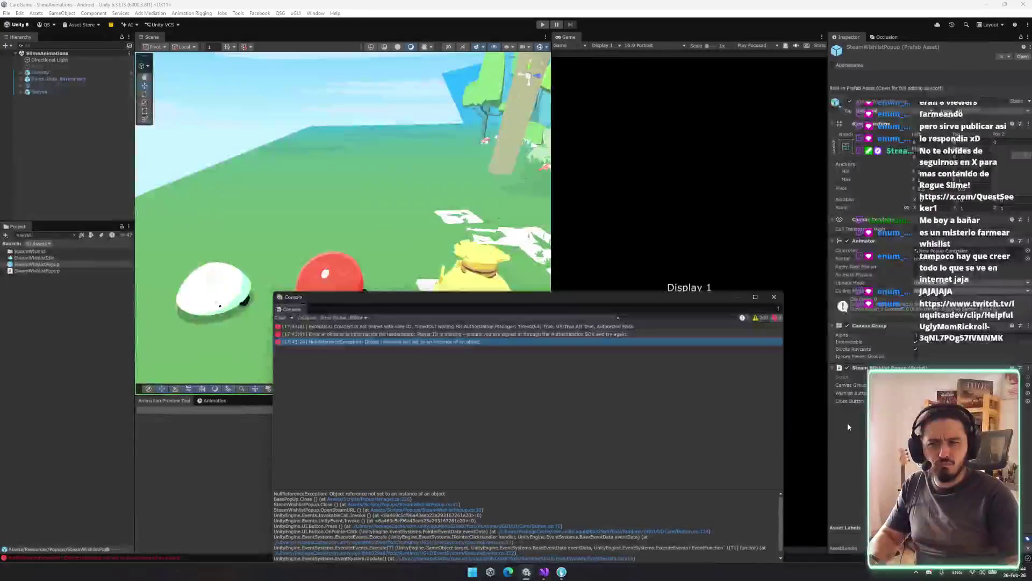
pyautogui.click(542, 24)
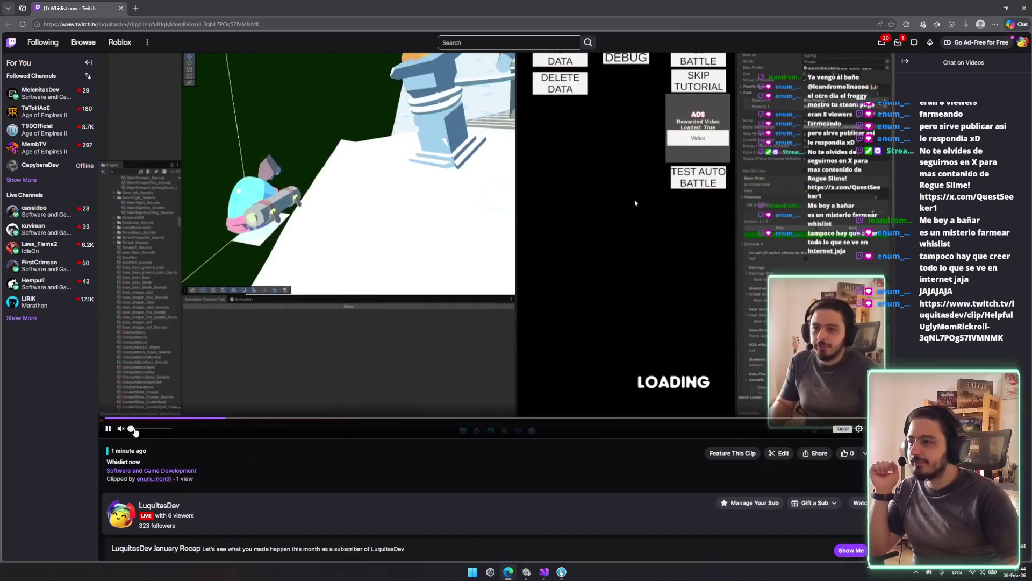
# Step: Unmute the Whislist now clip and raise its volume to about 83%, then return to Unity
pyautogui.click(152, 429)
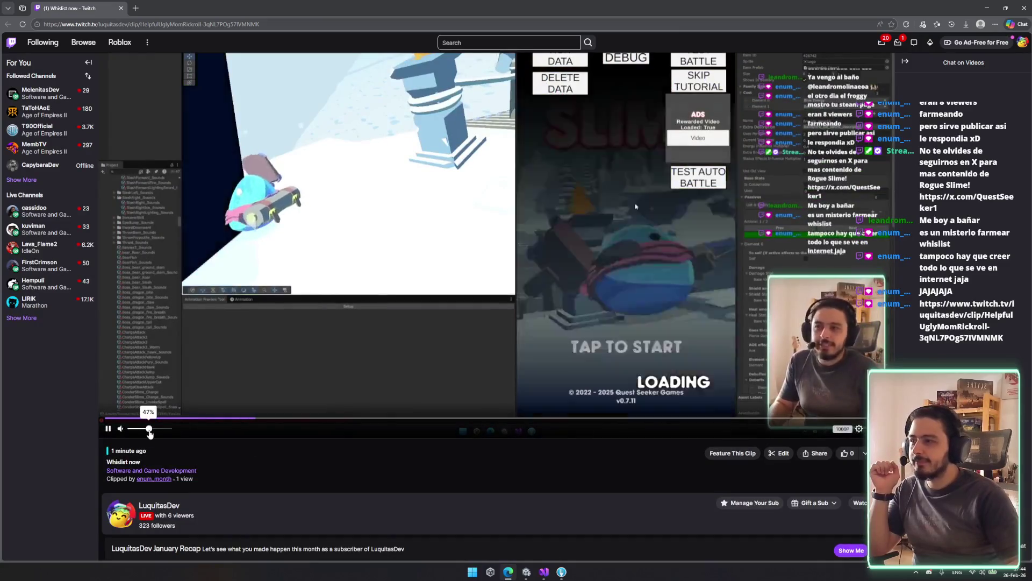
pyautogui.moveTo(152, 430); pyautogui.dragTo(164, 430)
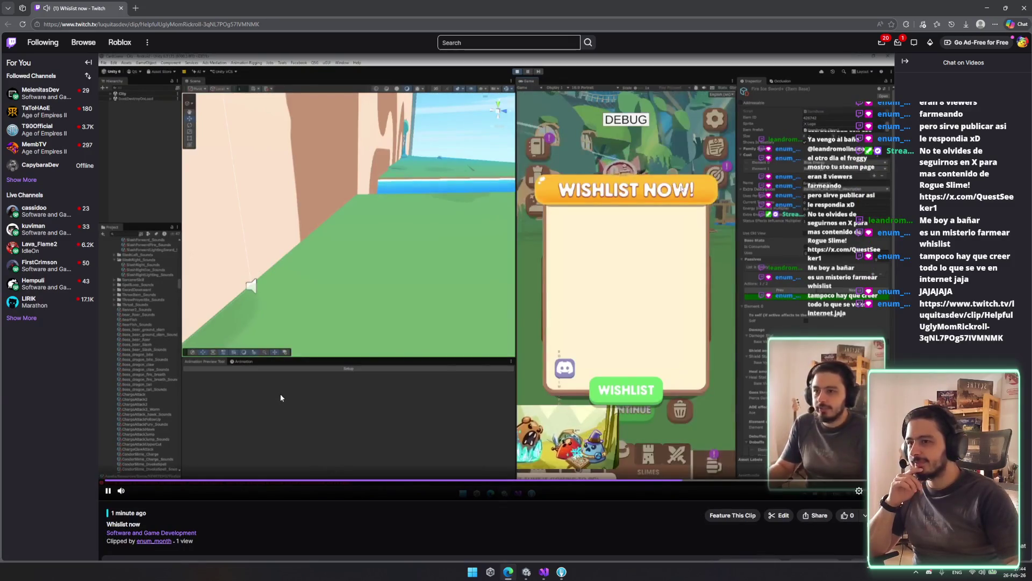
pyautogui.moveTo(143, 493)
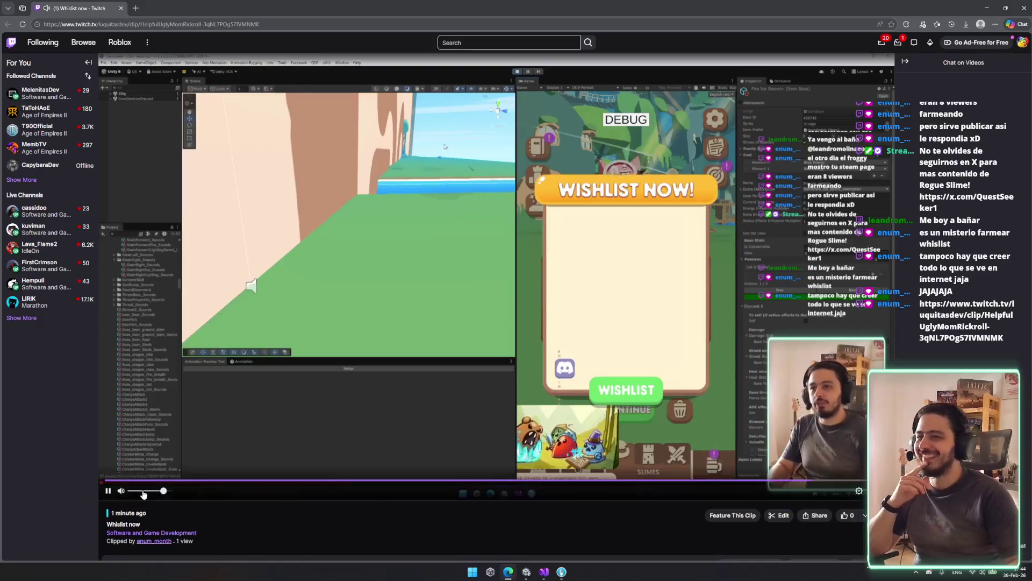
pyautogui.hotkey('alt', 'Tab')
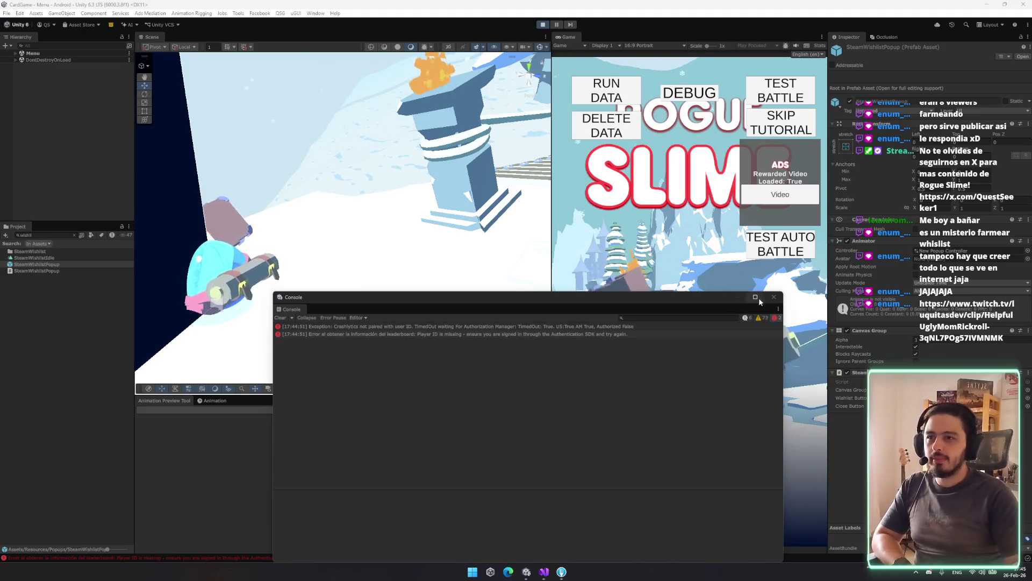
# Step: Start the game past the title screen, then open PopupManager.cs at the NullReferenceException's stack-trace line
pyautogui.click(772, 300)
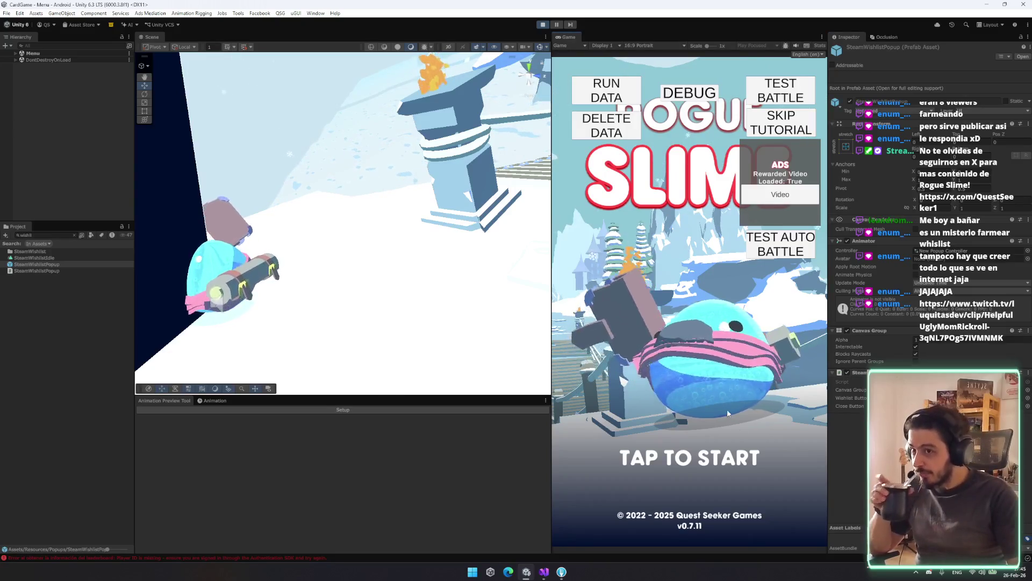
pyautogui.click(744, 445)
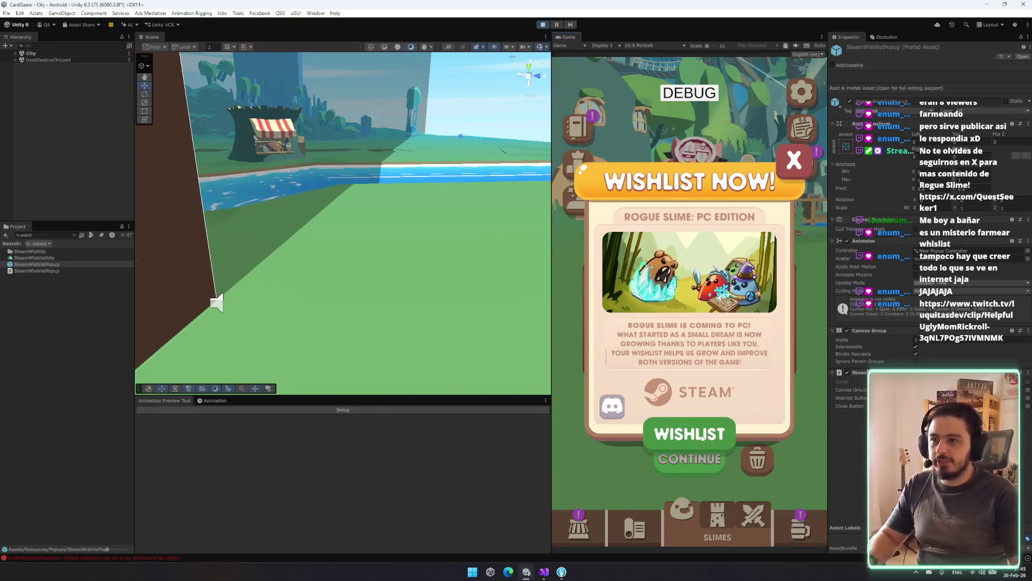
pyautogui.click(186, 556)
pyautogui.click(438, 342)
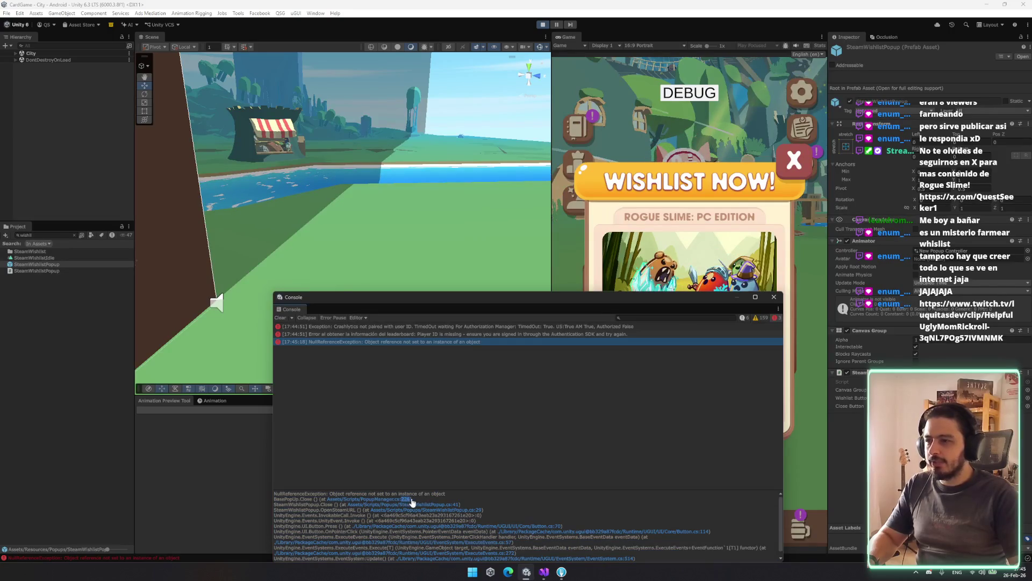
pyautogui.click(403, 500)
pyautogui.doubleClick(276, 296)
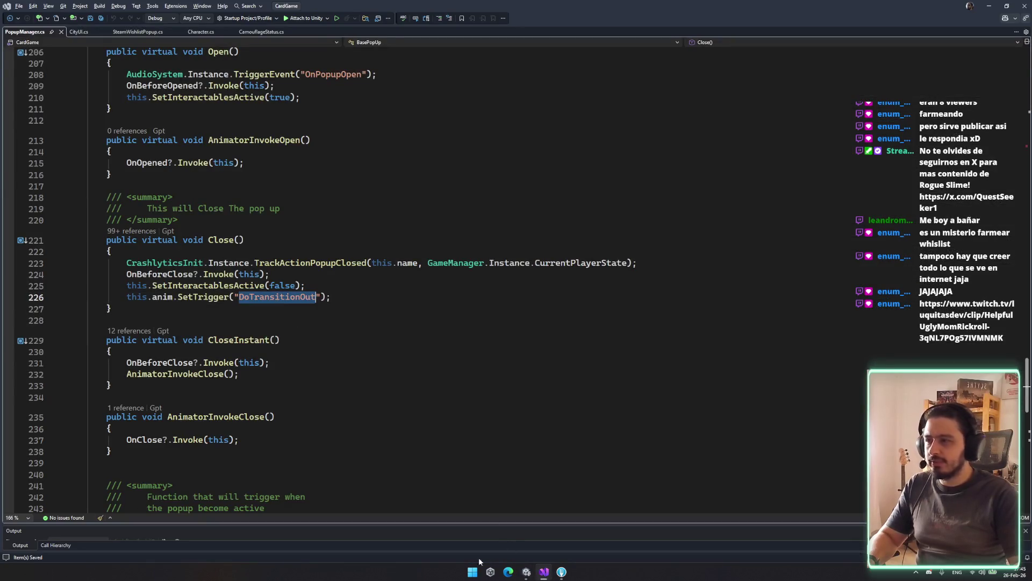
# Step: Select the full NullReferenceException stack trace text in Unity's Console
pyautogui.click(526, 571)
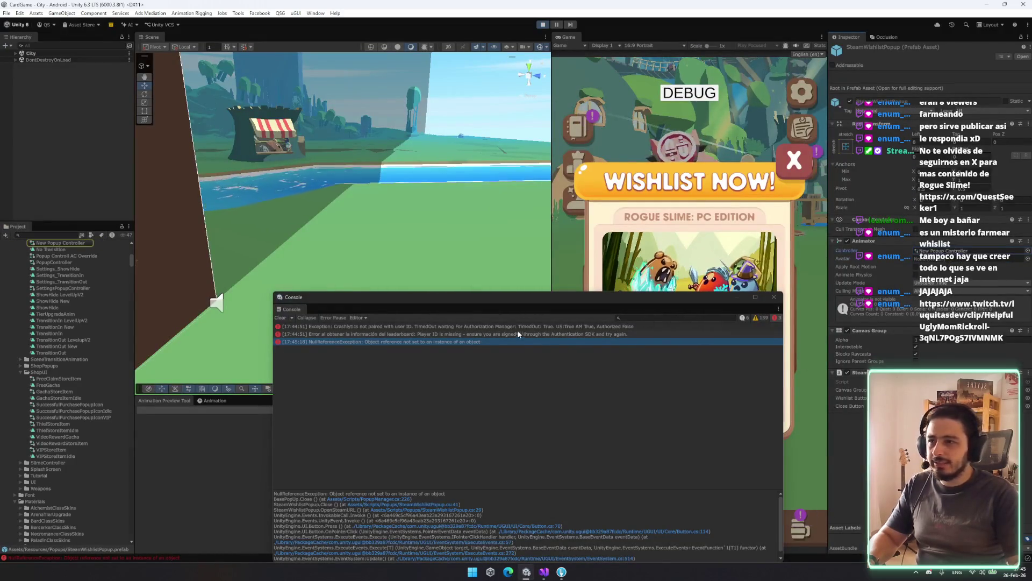
pyautogui.click(432, 510)
pyautogui.hotkey('ctrl', 'a')
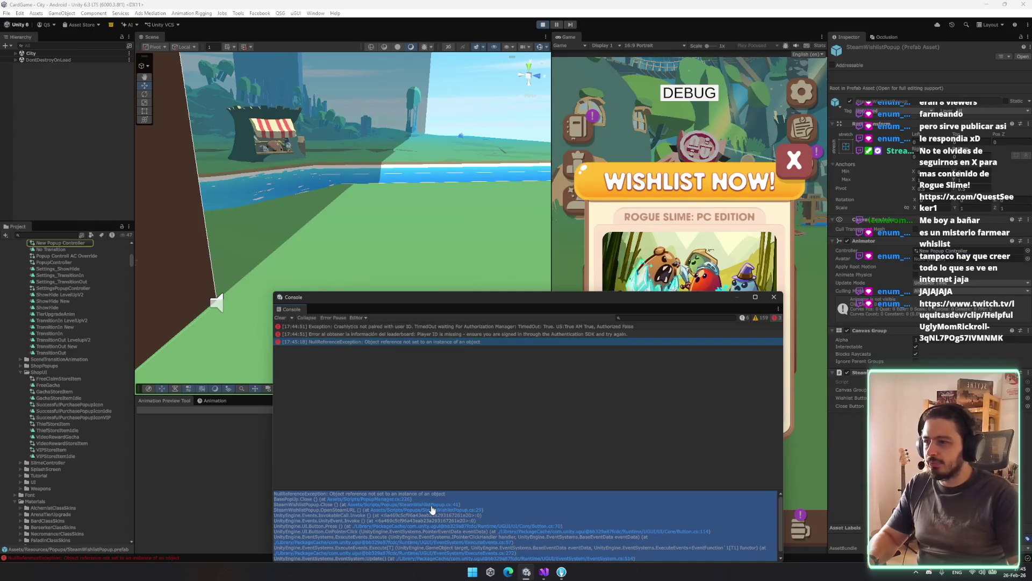
# Step: In Visual Studio, go to the base Close() definition and inspect the anim field on lines 225–227
pyautogui.hotkey('alt', 'Tab')
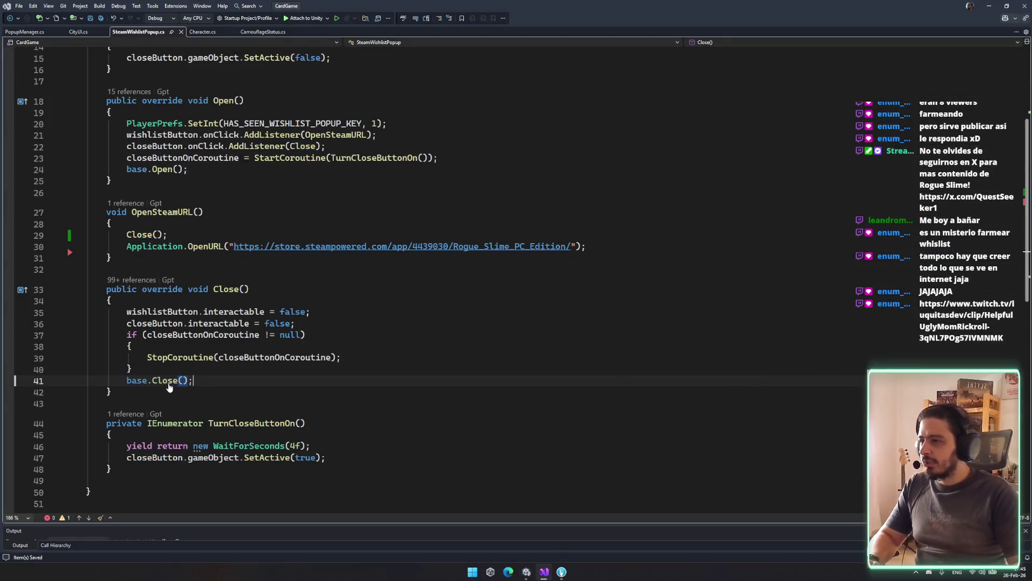
pyautogui.keyDown('ctrl'); pyautogui.click(171, 380); pyautogui.keyUp('ctrl')
pyautogui.click(188, 339)
pyautogui.press('Home')
pyautogui.doubleClick(172, 339)
pyautogui.moveTo(365, 324); pyautogui.dragTo(377, 348)
pyautogui.click(377, 349)
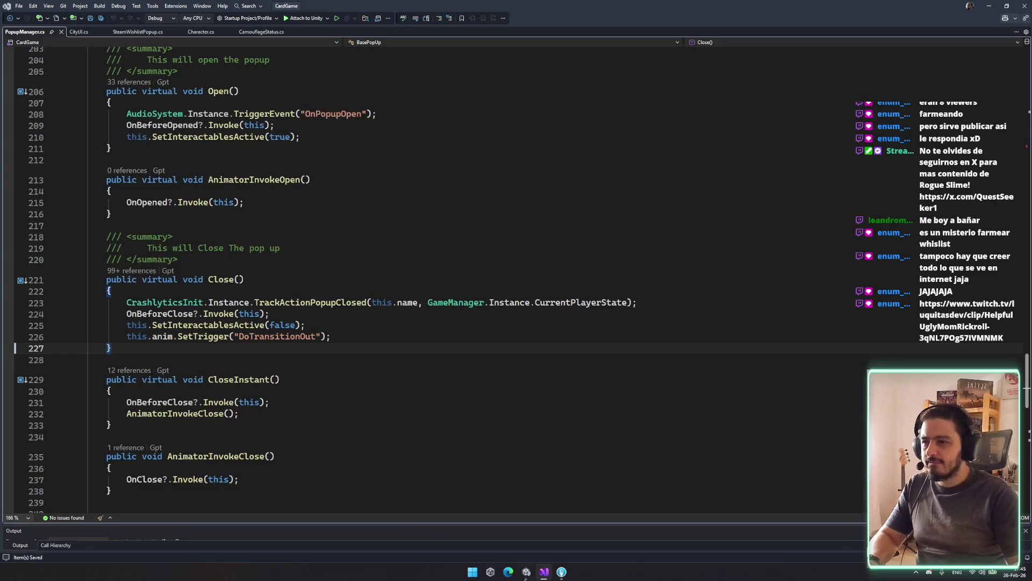
# Step: In Unity, ping the popup's animator controller asset and orbit the scene view
pyautogui.click(527, 572)
pyautogui.click(959, 251)
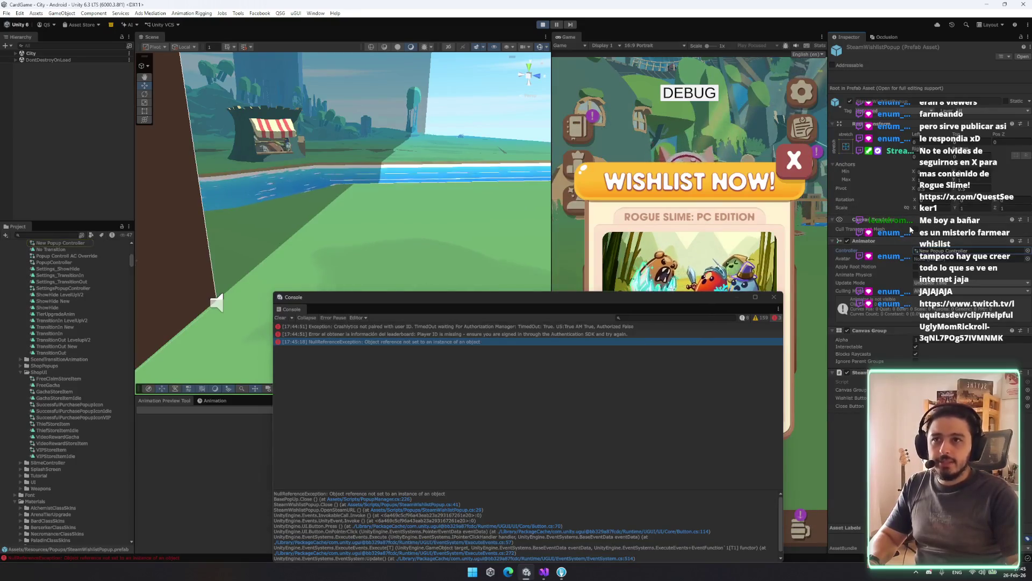
pyautogui.moveTo(258, 156)
pyautogui.mouseDown()
pyautogui.moveTo(218, 111)
pyautogui.moveTo(174, 101)
pyautogui.moveTo(242, 124)
pyautogui.mouseUp()
# Step: Filter the hierarchy for 'wishlist' and frame the wishlist popup clone in the 2D scene view
pyautogui.click(244, 126)
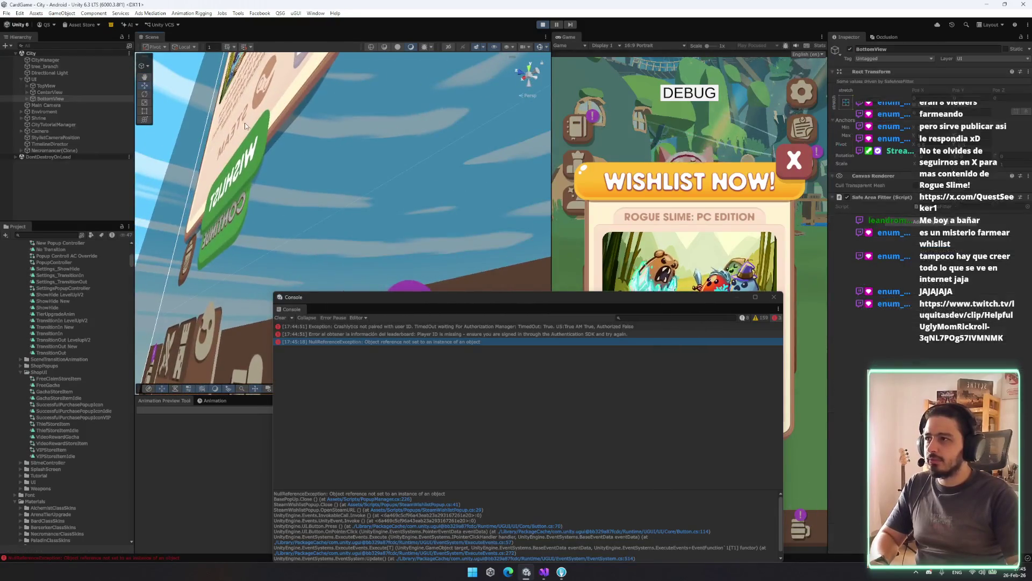
pyautogui.click(63, 79)
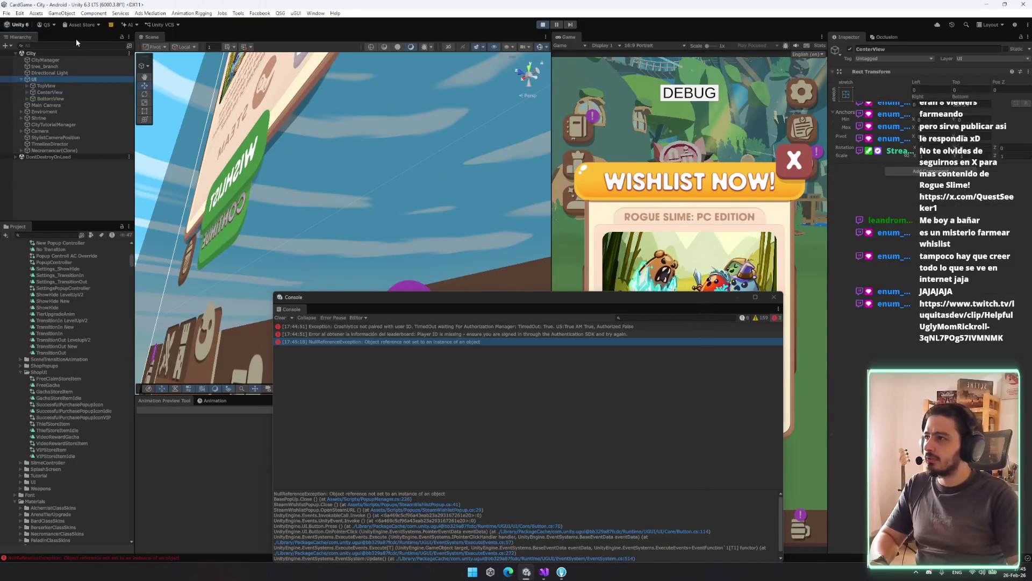
pyautogui.click(67, 44)
pyautogui.write('wishlist')
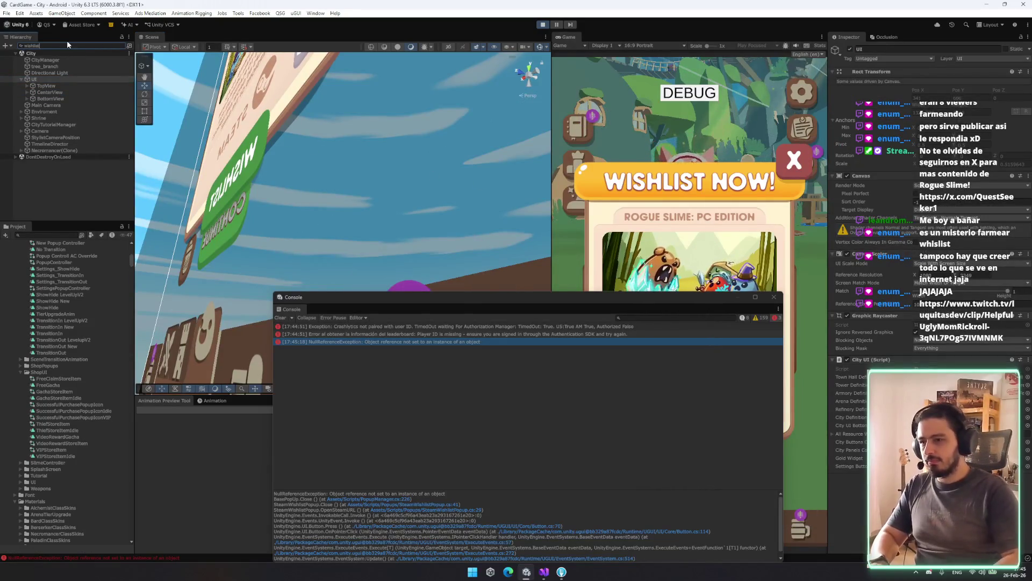
pyautogui.doubleClick(75, 59)
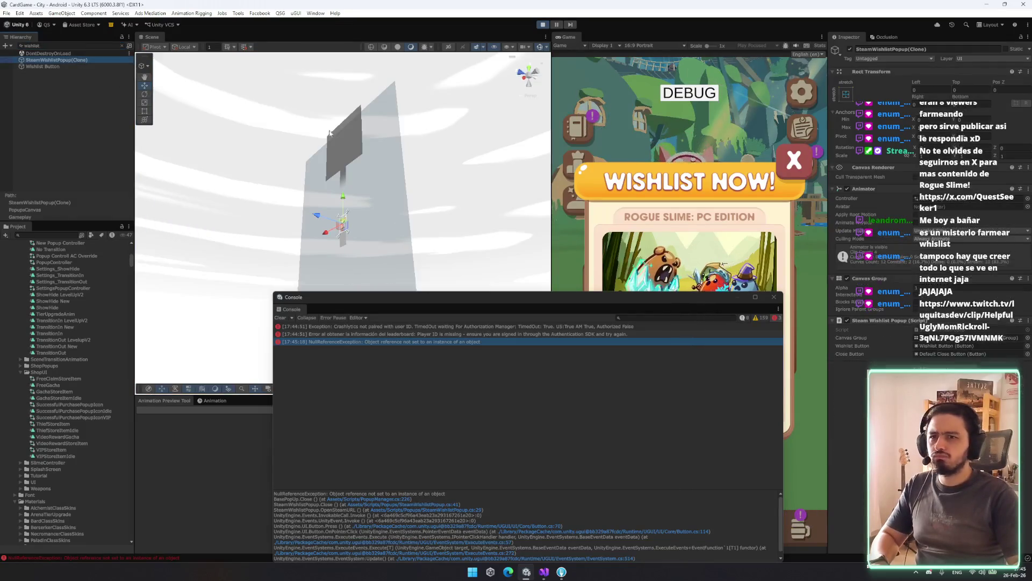
pyautogui.press('t')
pyautogui.press('2')
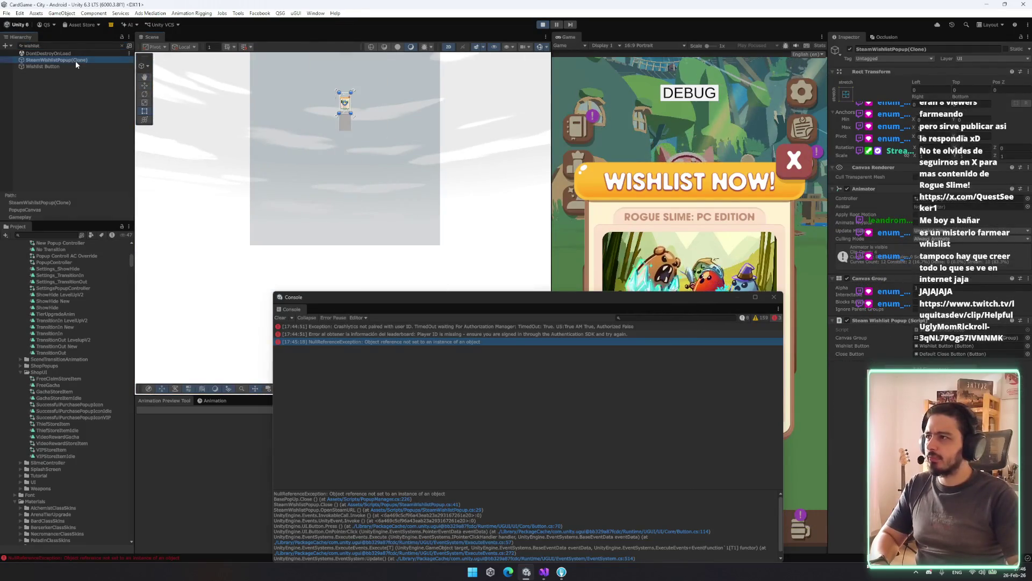
pyautogui.press('Escape')
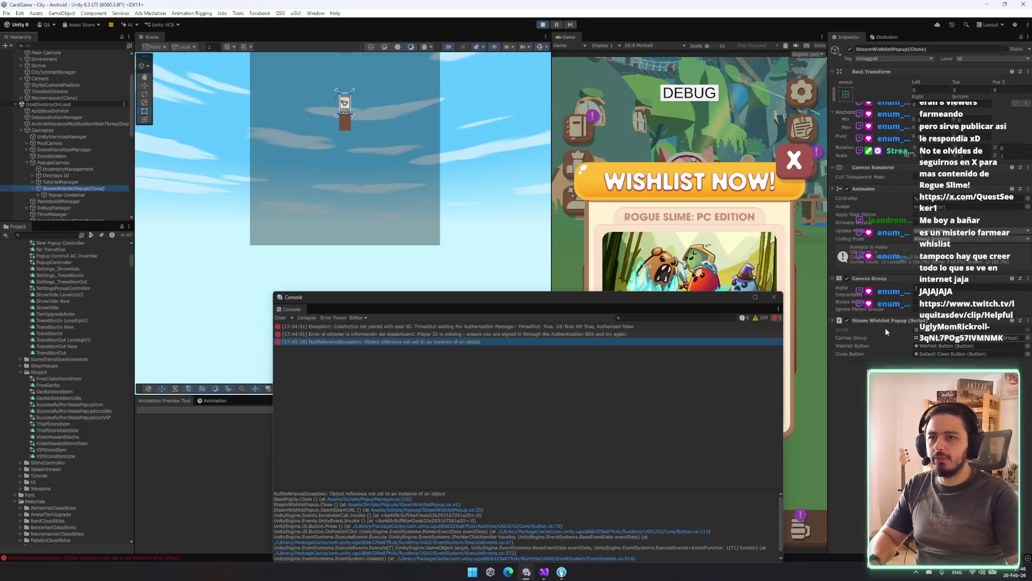
# Step: Set a breakpoint on line 225 of PopupManager.cs's Close(), then return to the running game
pyautogui.click(539, 576)
pyautogui.scroll(5, 470, 367)
pyautogui.scroll(-5, 403, 388)
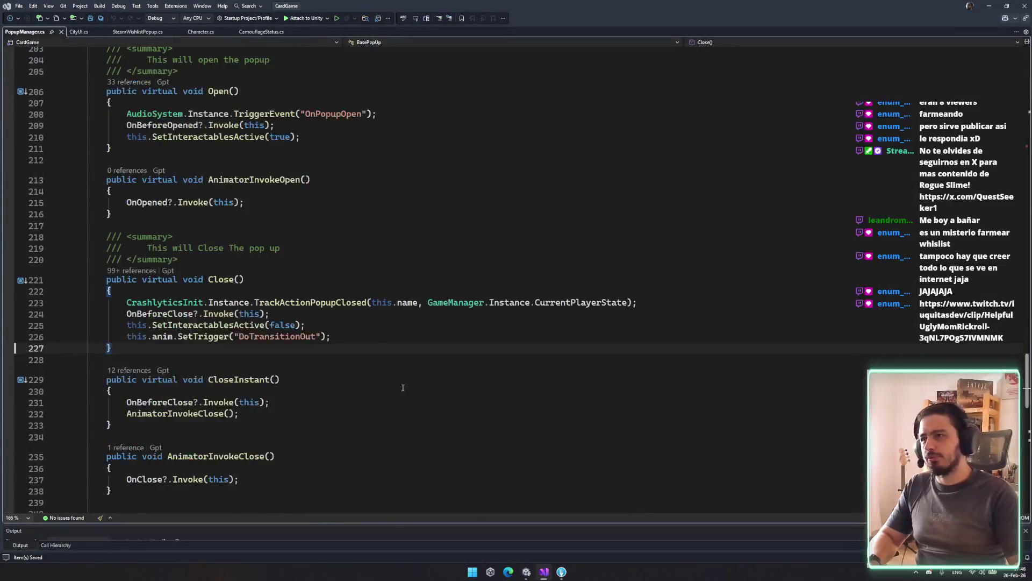
pyautogui.click(302, 330)
pyautogui.click(218, 313)
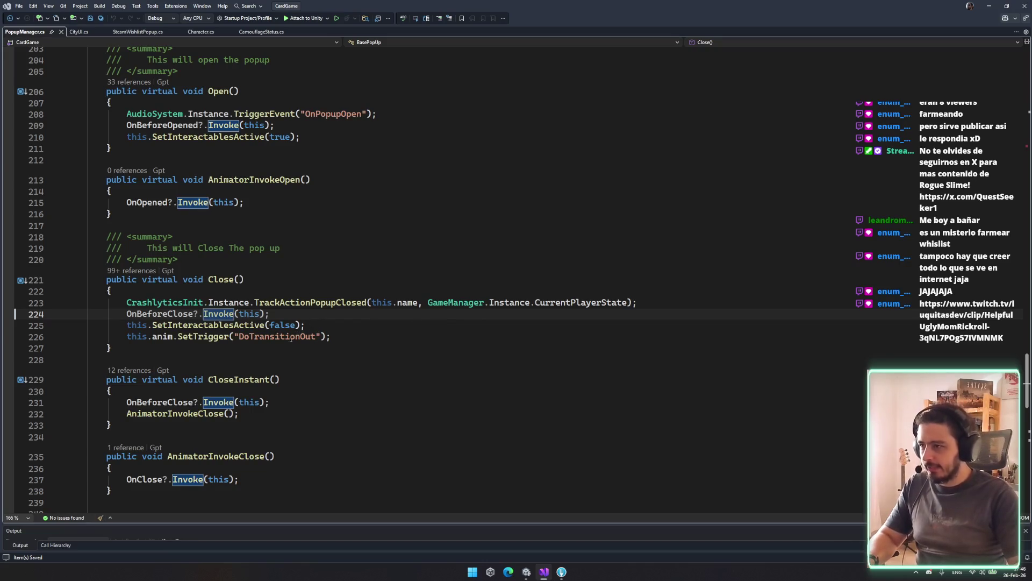
pyautogui.click(8, 325)
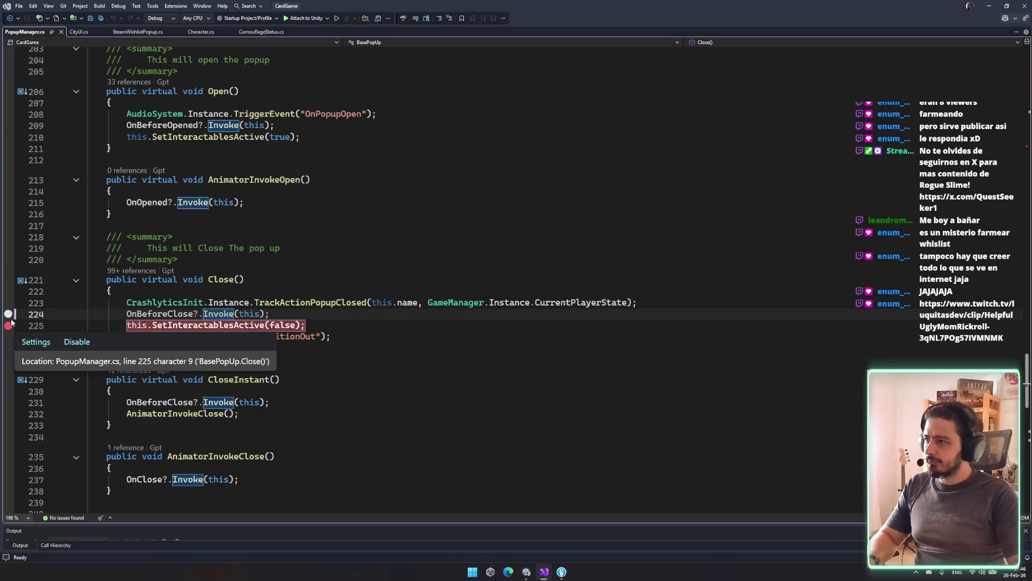
pyautogui.click(522, 574)
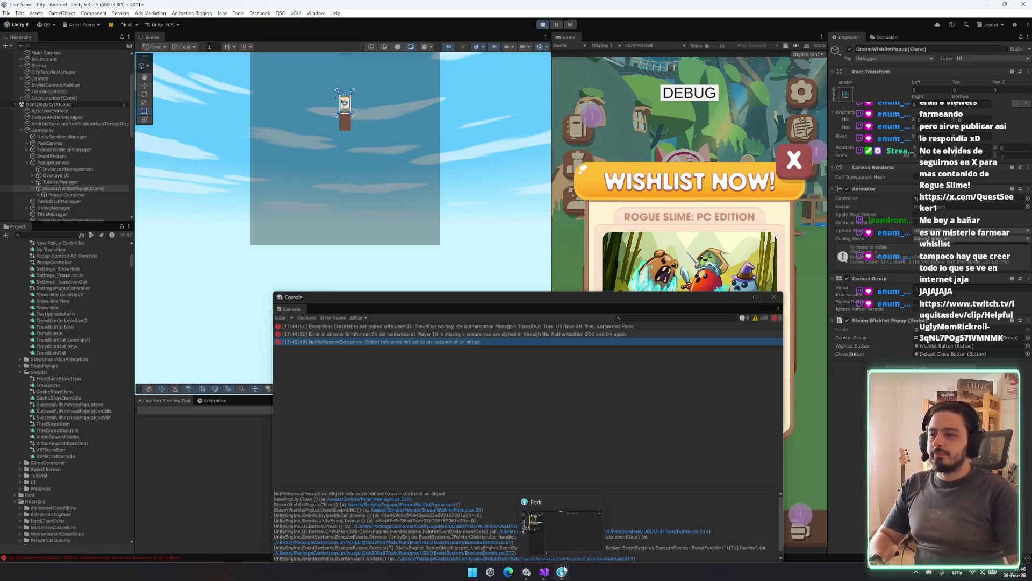
# Step: Bring Visual Studio back in front on PopupManager.cs's Close() method
pyautogui.click(544, 571)
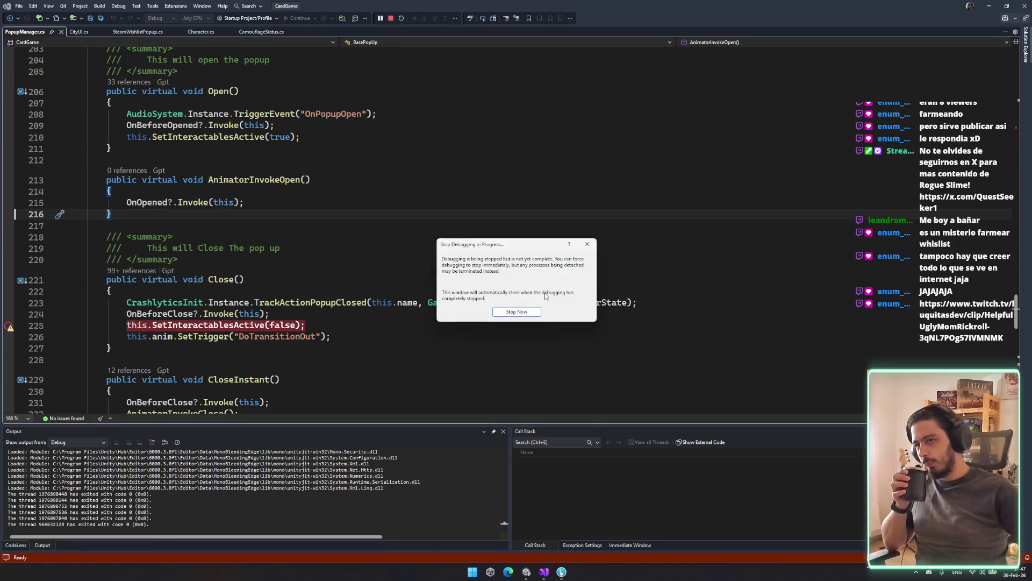
# Step: Stop the debugging session immediately and close Unity's Console
pyautogui.click(527, 312)
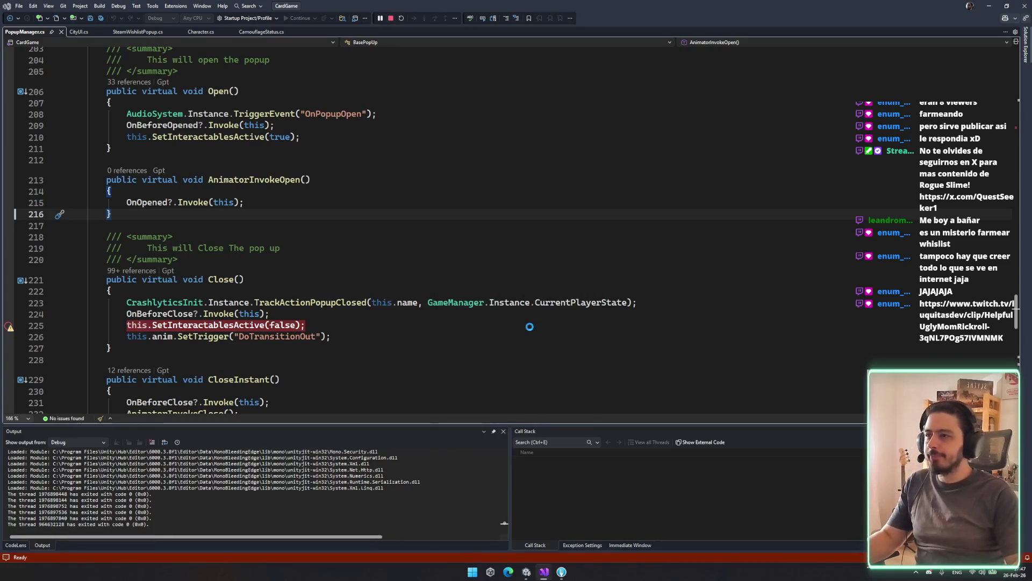
pyautogui.click(526, 571)
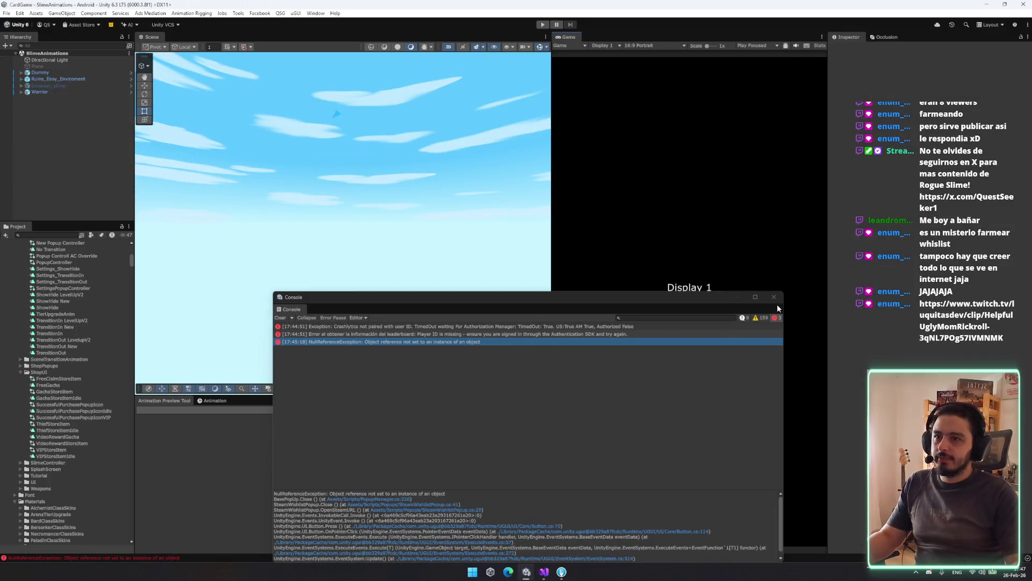
pyautogui.click(774, 297)
pyautogui.click(547, 574)
# Step: Search PopupManager.cs for 'anim' and step through matches to its assignment in Awake()
pyautogui.moveTo(561, 573)
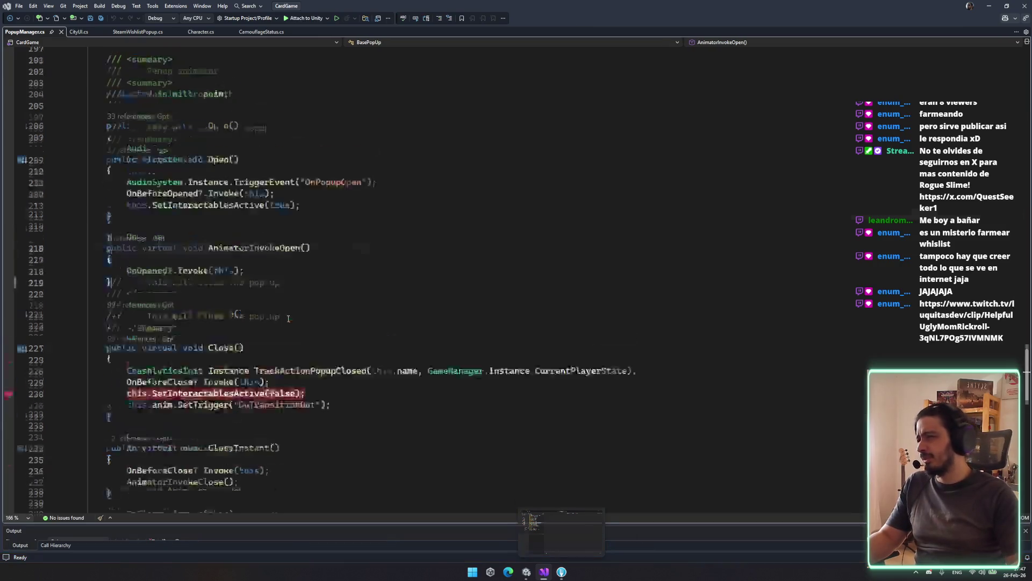
pyautogui.click(208, 269)
pyautogui.scroll(-5, 296, 323)
pyautogui.scroll(10, 388, 375)
pyautogui.scroll(-4, 388, 374)
pyautogui.hotkey('ctrl', 'f')
pyautogui.press('Return')
pyautogui.press('Return')
pyautogui.press('Return')
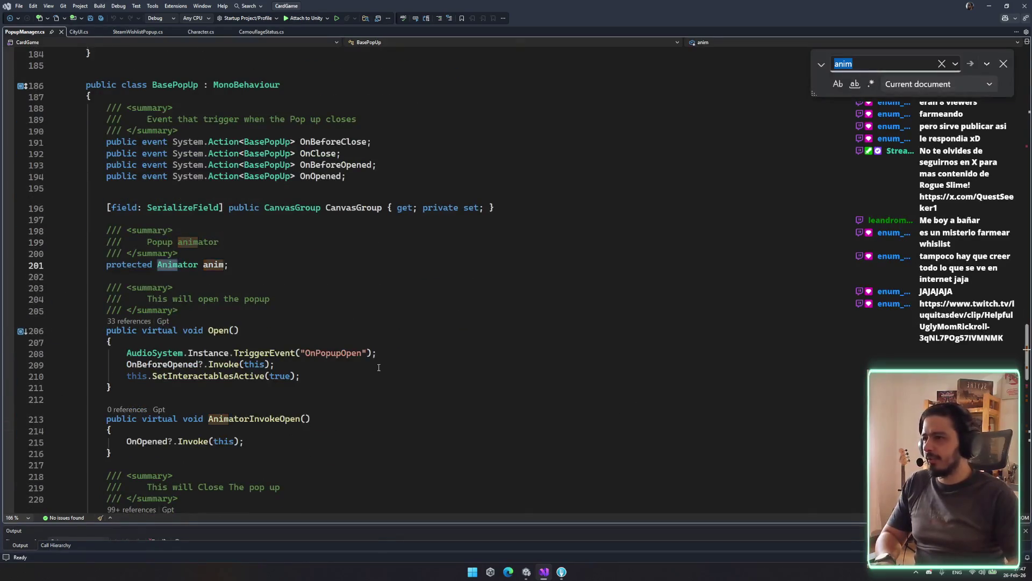
pyautogui.press('Return')
pyautogui.press('Return')
pyautogui.press('Return')
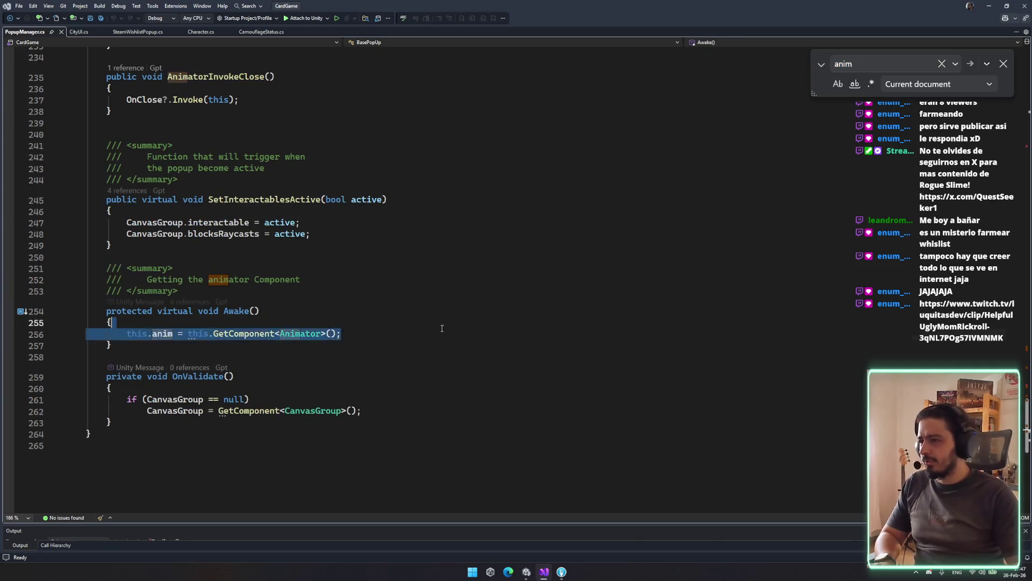
pyautogui.click(362, 356)
pyautogui.click(530, 573)
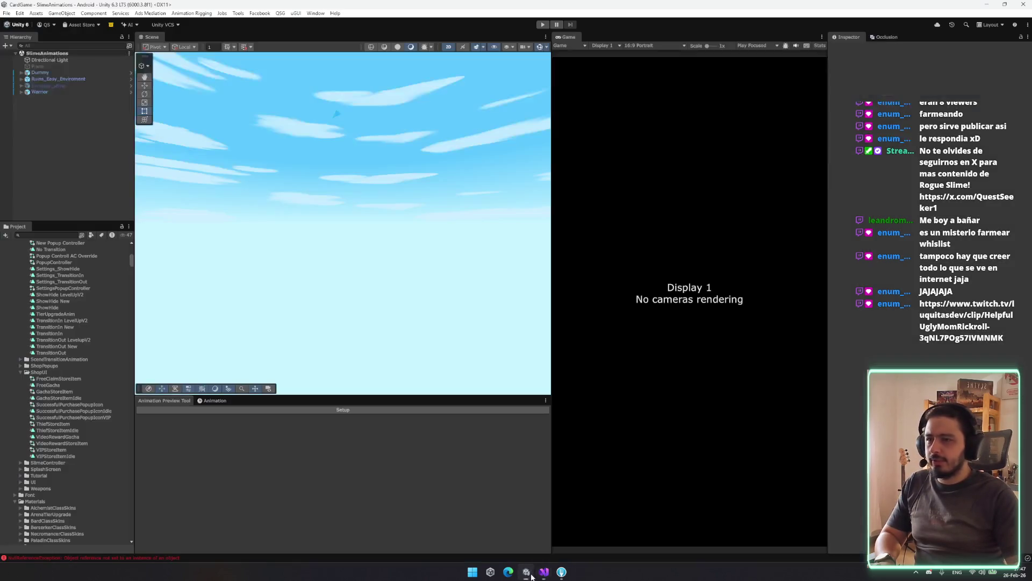
# Step: Search the Project for the SteamWishlistPopup asset and open the prefab in Prefab Mode
pyautogui.click(37, 235)
pyautogui.write('sten')
pyautogui.press('BackSpace')
pyautogui.write('mwish')
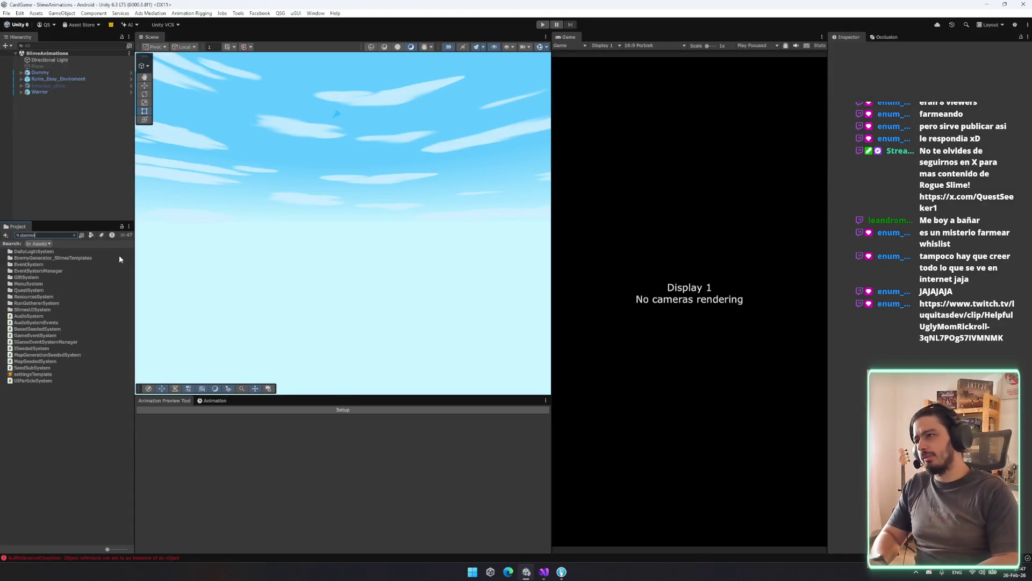
pyautogui.press('BackSpace')
pyautogui.press('BackSpace')
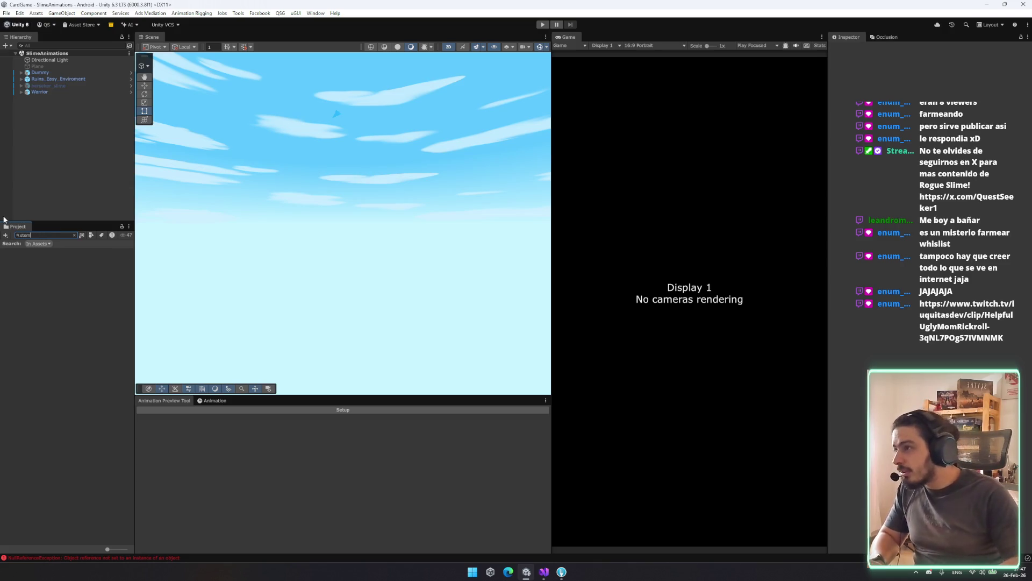
pyautogui.press('BackSpace')
pyautogui.press('BackSpace')
pyautogui.write('wi')
pyautogui.click(63, 264)
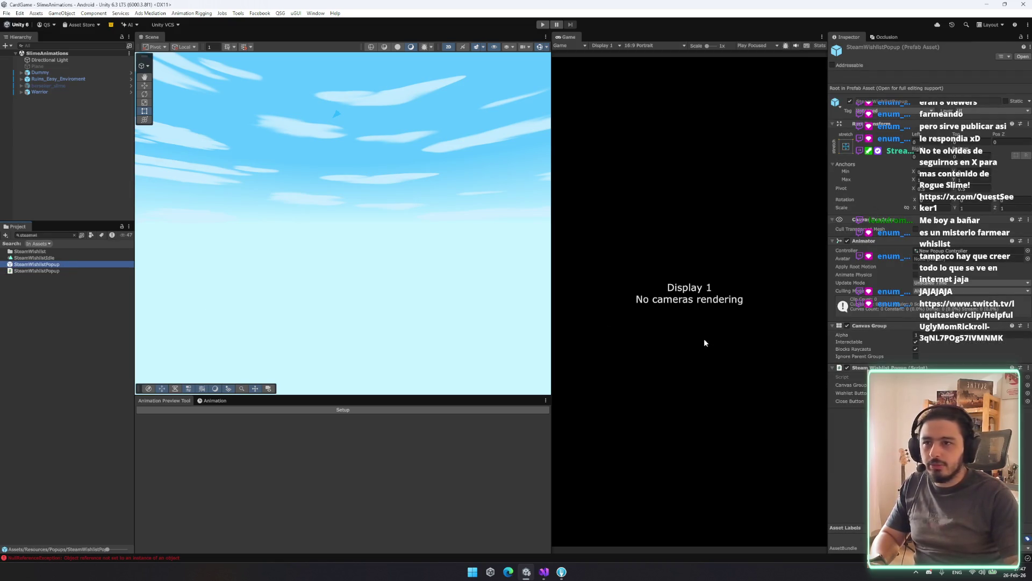
pyautogui.doubleClick(59, 265)
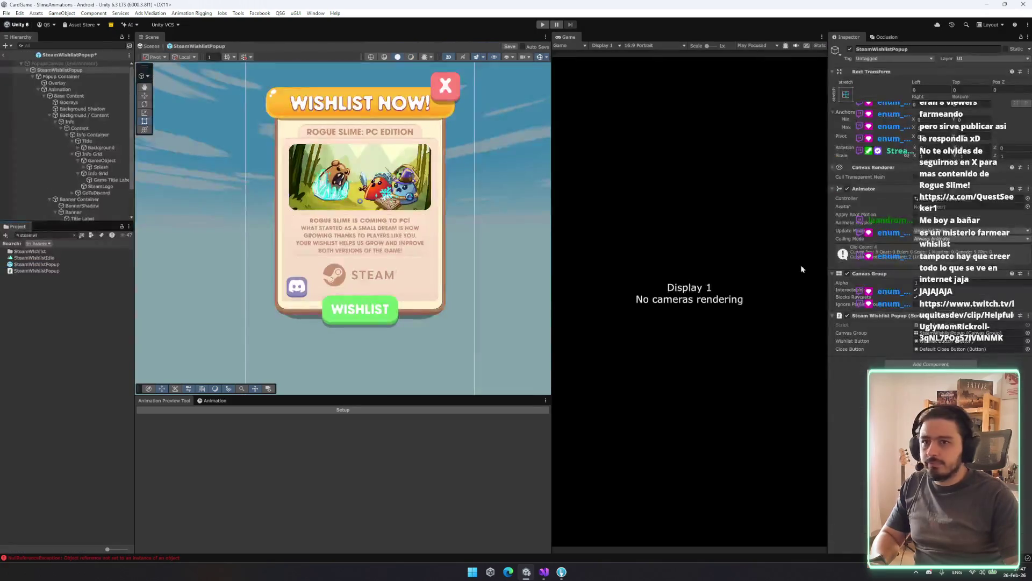
# Step: Select the SteamWishlistPopup root, save the prefab, and show CityUI.cs in Visual Studio
pyautogui.write('basepopup')
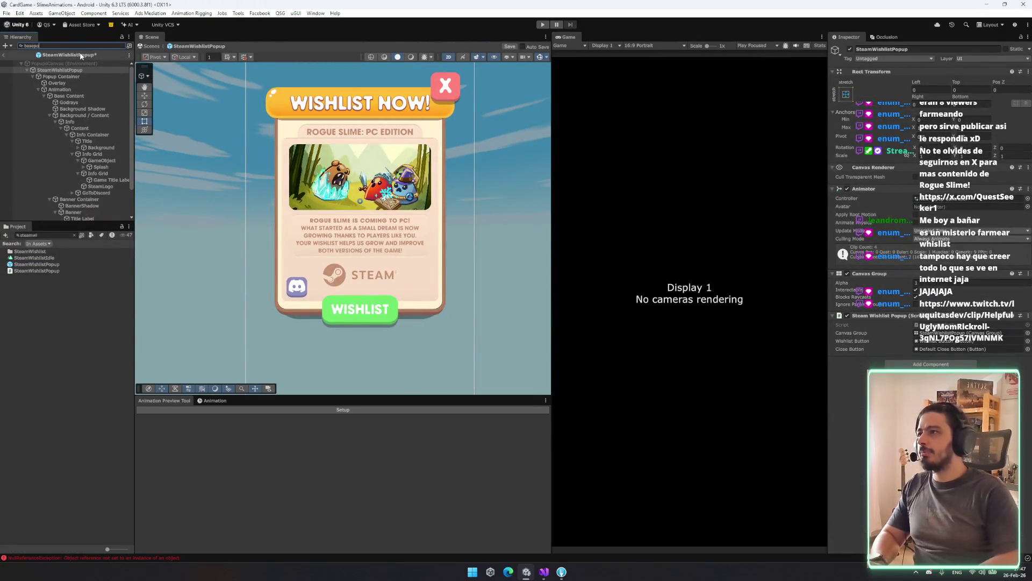
pyautogui.press('Escape')
pyautogui.click(64, 71)
pyautogui.hotkey('ctrl', 's')
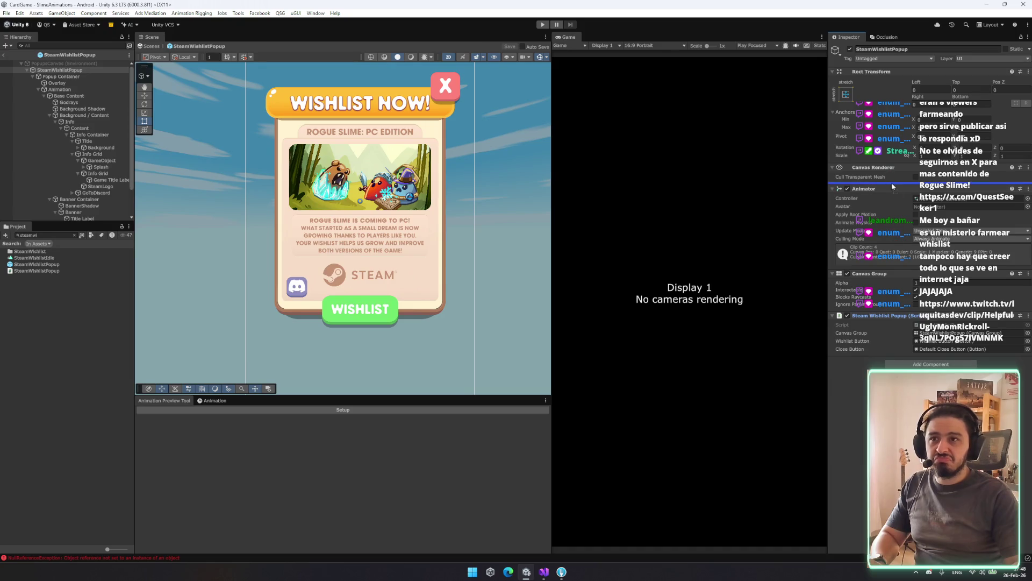
pyautogui.click(544, 571)
pyautogui.click(249, 30)
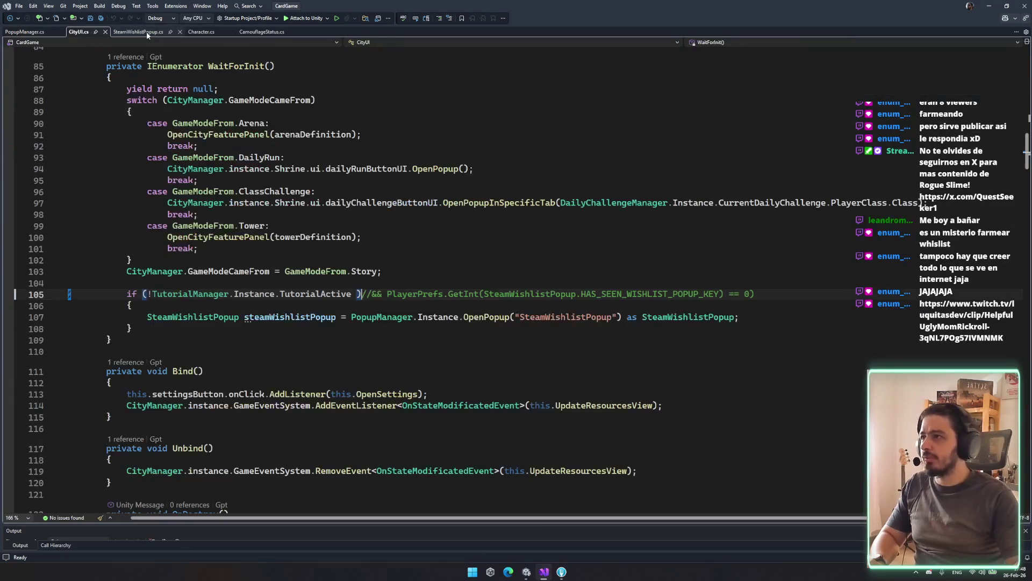
# Step: Review SteamWishlistPopup.cs's overridden Close() and its base.Close() call
pyautogui.click(138, 31)
pyautogui.scroll(5, 512, 311)
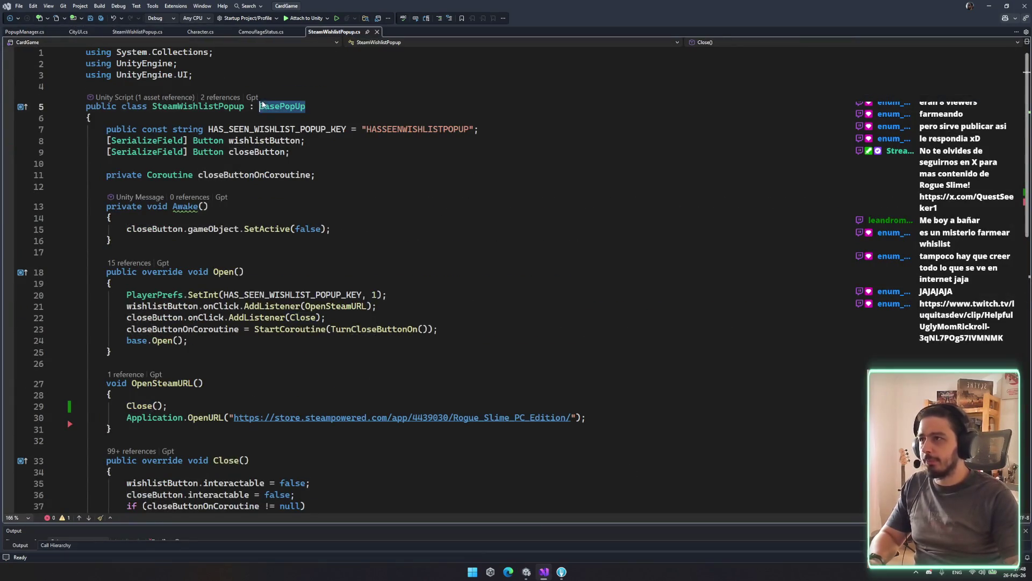
pyautogui.scroll(-6, 276, 388)
pyautogui.click(290, 336)
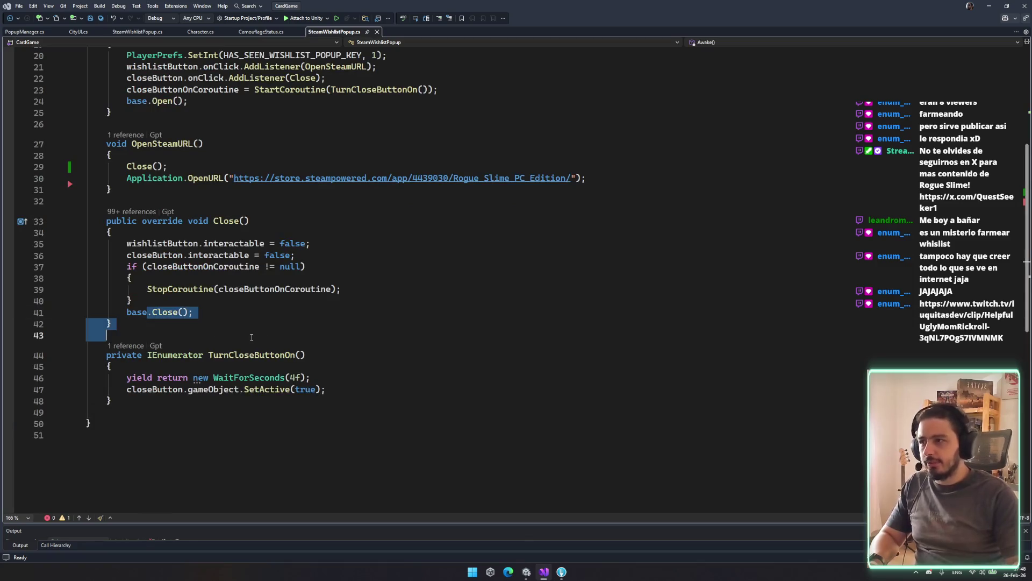
pyautogui.click(238, 302)
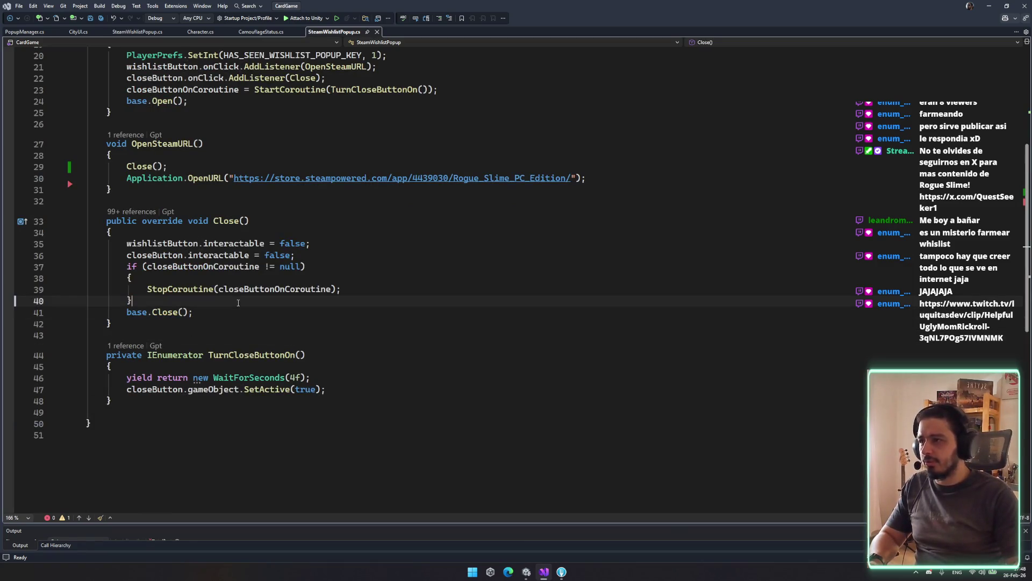
pyautogui.click(269, 314)
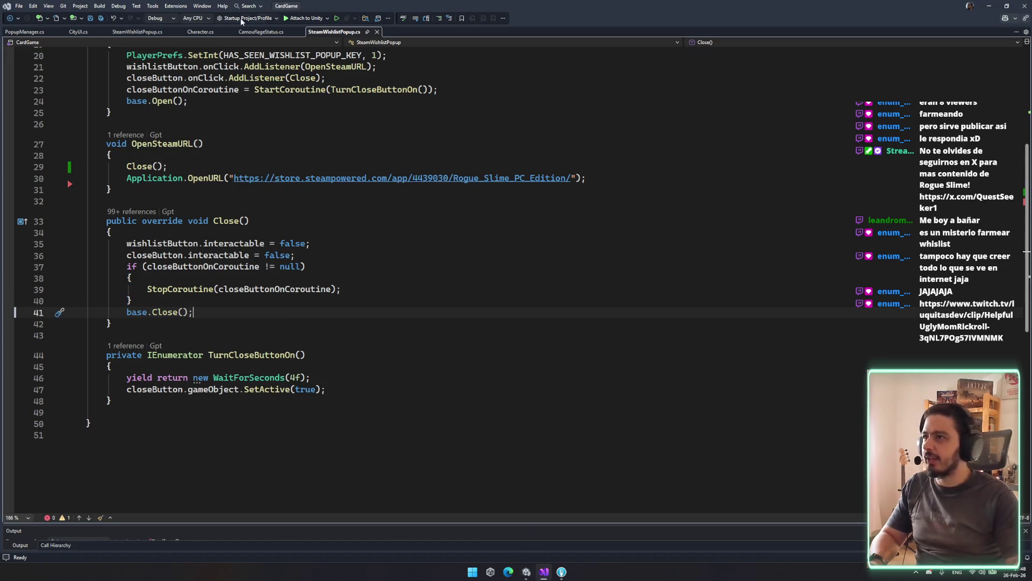
# Step: Close the CamouflageStatus.cs file, check PopupManager.cs's line 225 breakpoint, and return to Unity
pyautogui.click(262, 33)
pyautogui.middleClick(262, 33)
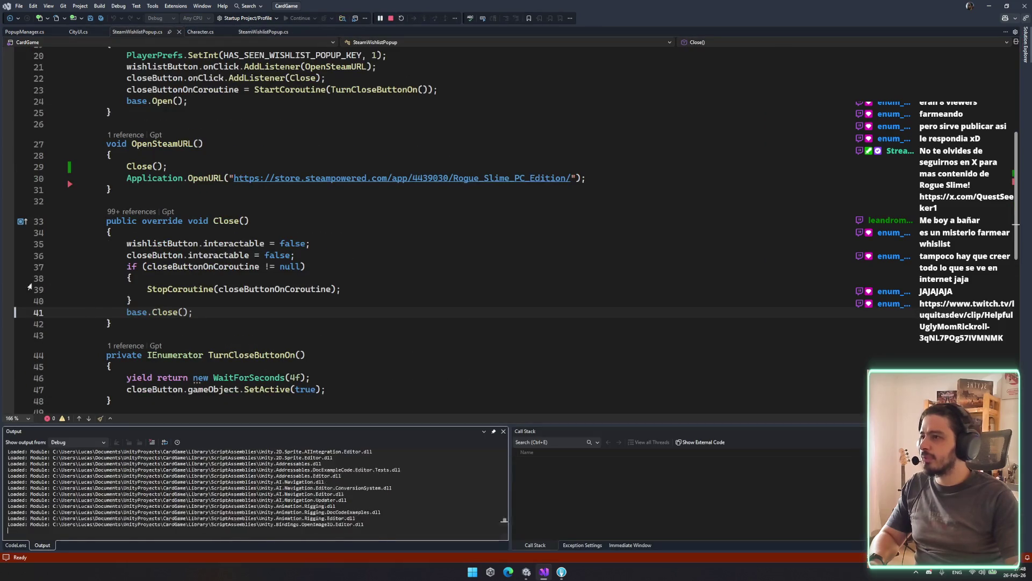
pyautogui.click(25, 32)
pyautogui.scroll(-3, 227, 352)
pyautogui.click(305, 218)
pyautogui.hotkey('alt', 'Tab')
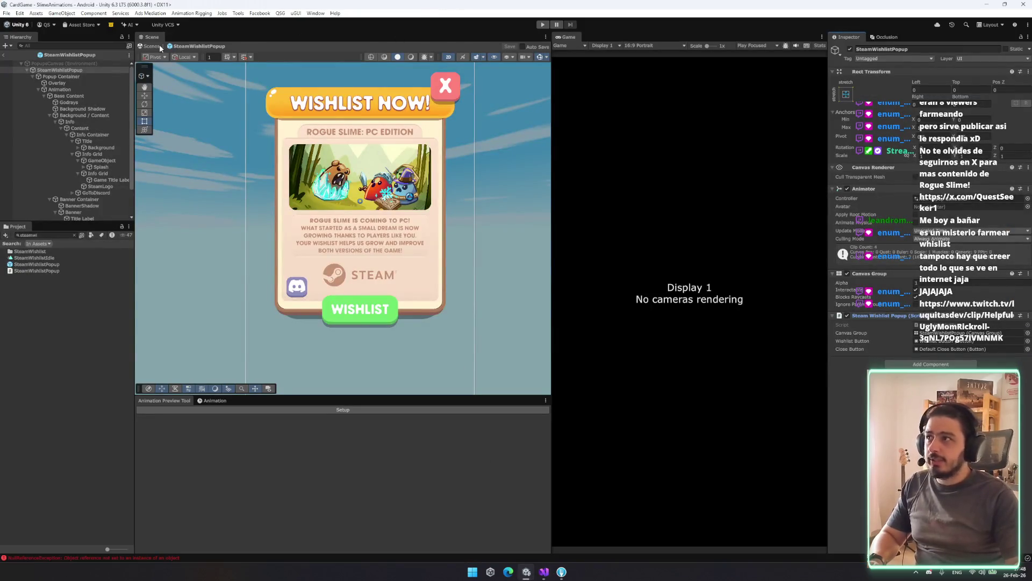
# Step: Exit Prefab Mode and play past the title screen to the city's wishlist popup, then bring up Visual Studio
pyautogui.click(158, 46)
pyautogui.click(542, 24)
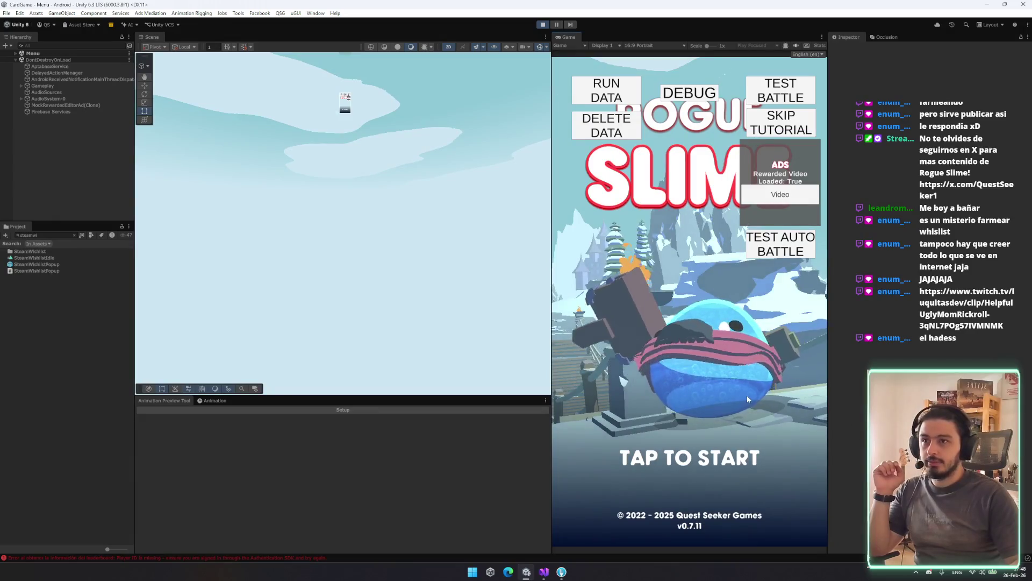
pyautogui.click(738, 376)
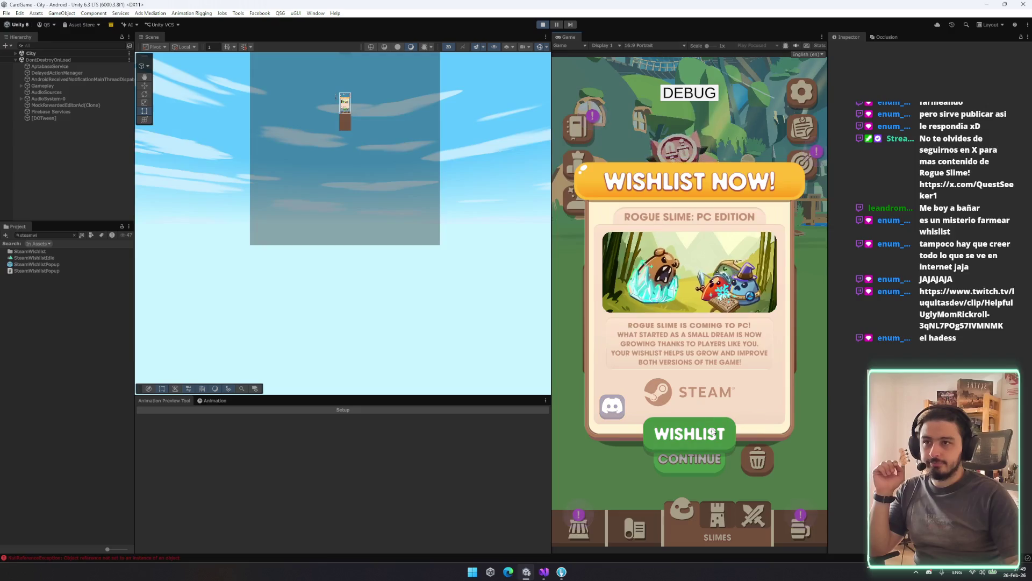
pyautogui.click(543, 572)
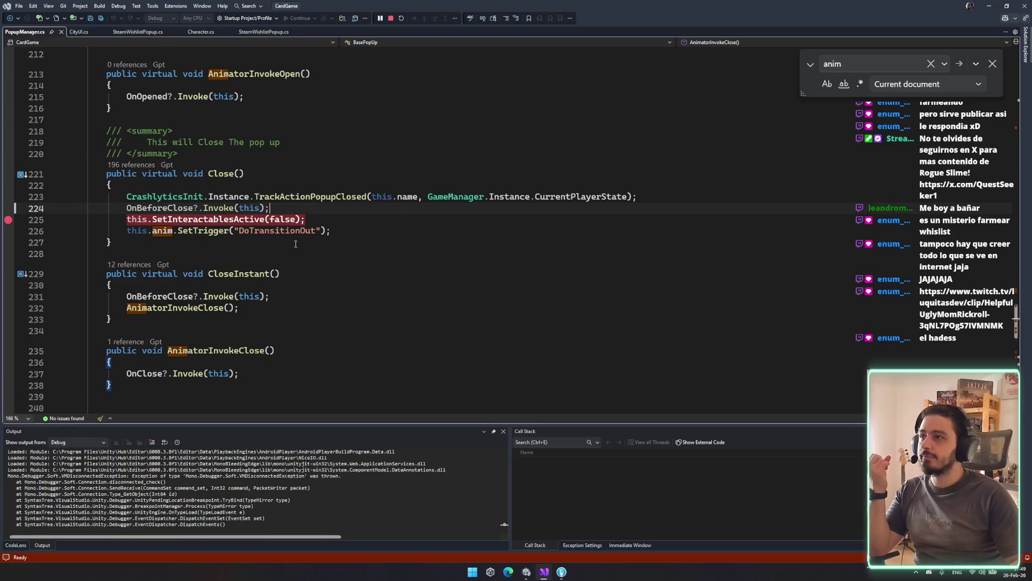
# Step: Add a breakpoint on line 37's closeButtonOnCoroutine null check in SteamWishlistPopup.cs, then return to Unity
pyautogui.click(521, 281)
pyautogui.click(244, 173)
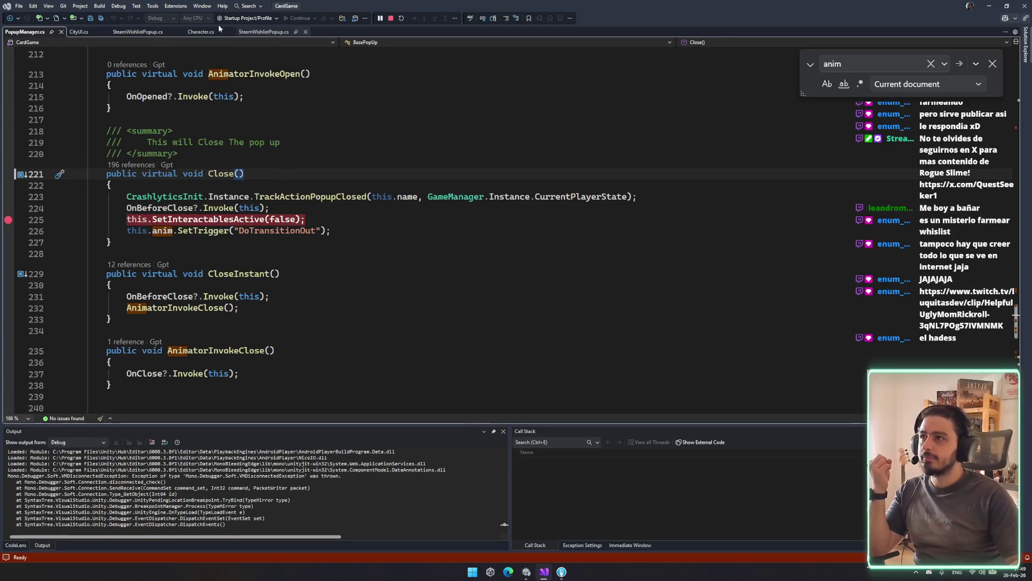
pyautogui.click(269, 32)
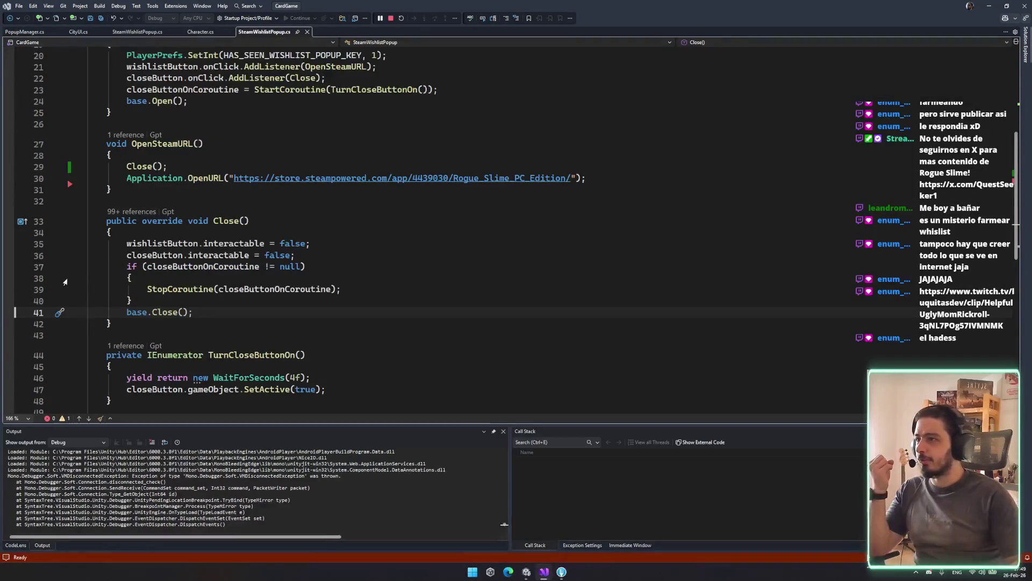
pyautogui.click(8, 268)
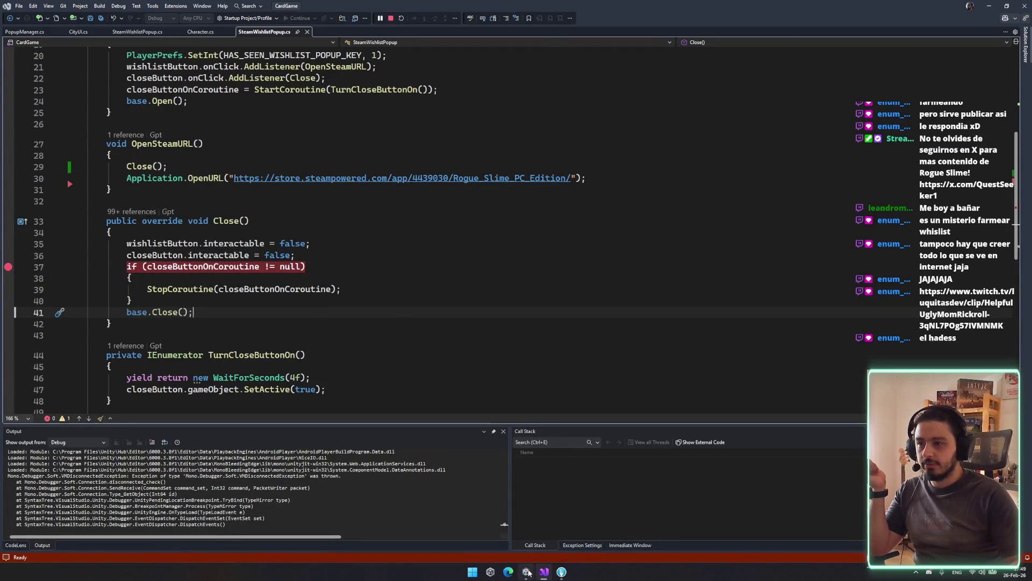
pyautogui.click(526, 572)
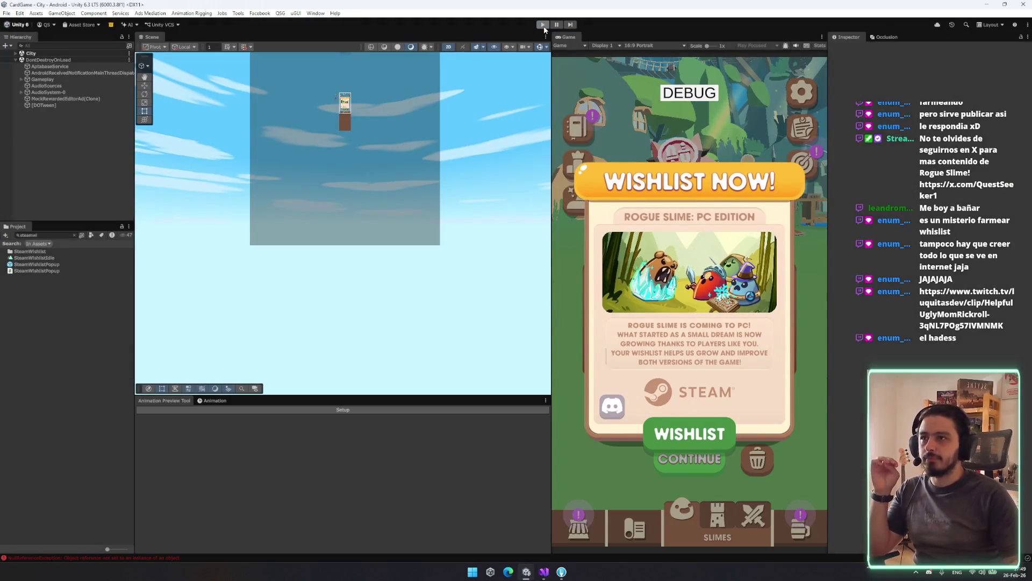
# Step: Restart Play mode, widen the Game view, start the game and press WISHLIST to hit the line 37 breakpoint
pyautogui.click(543, 25)
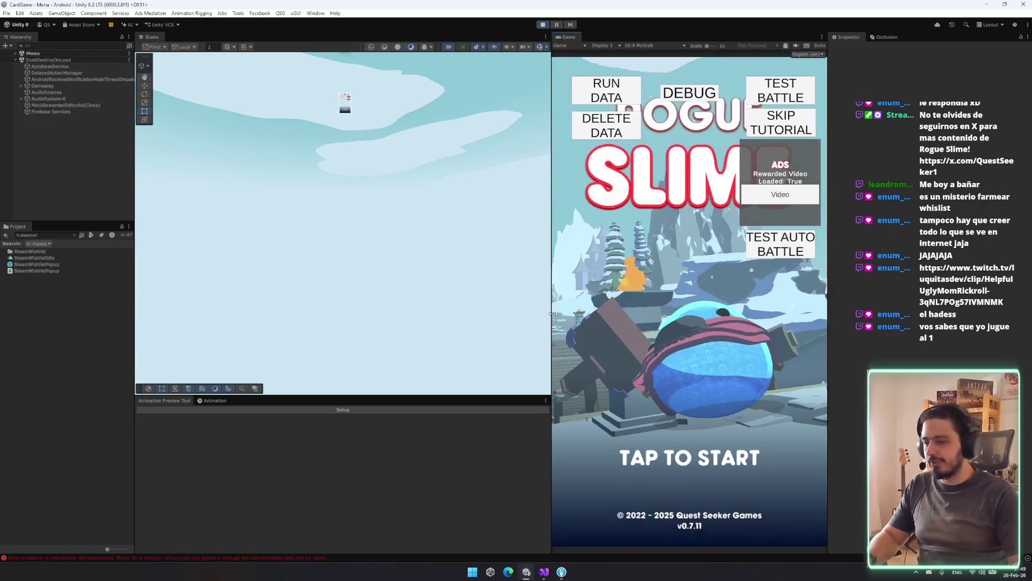
pyautogui.moveTo(551, 312); pyautogui.dragTo(546, 311)
pyautogui.click(646, 359)
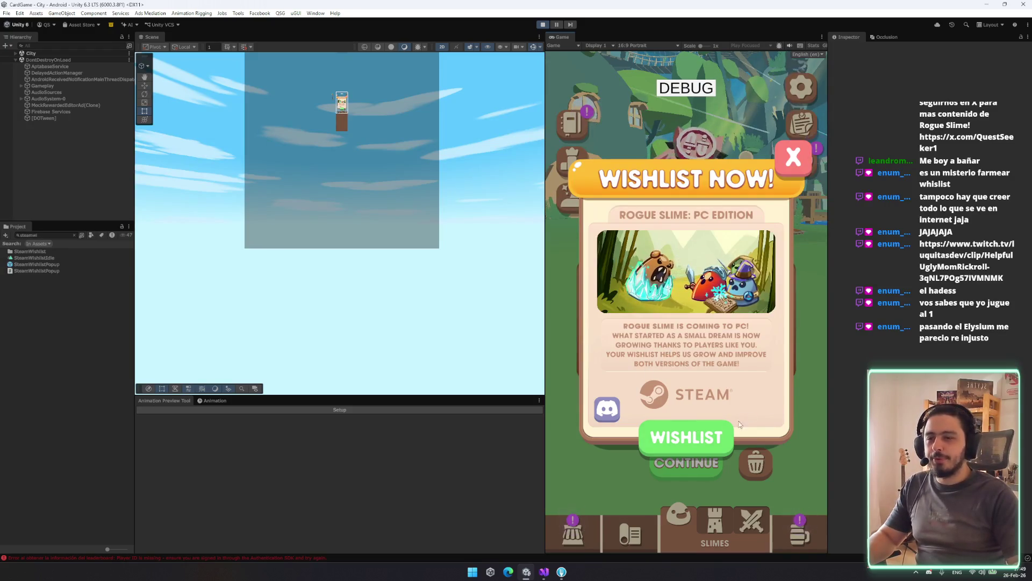
pyautogui.click(693, 435)
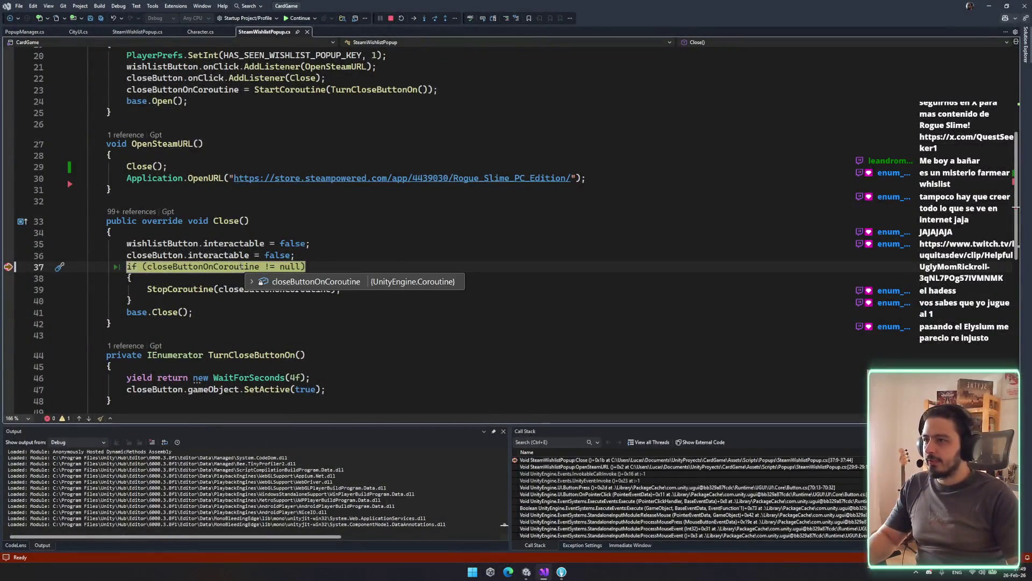
# Step: Step over two lines in Close(), then step into base.Close() in BasePopUp
pyautogui.moveTo(159, 255)
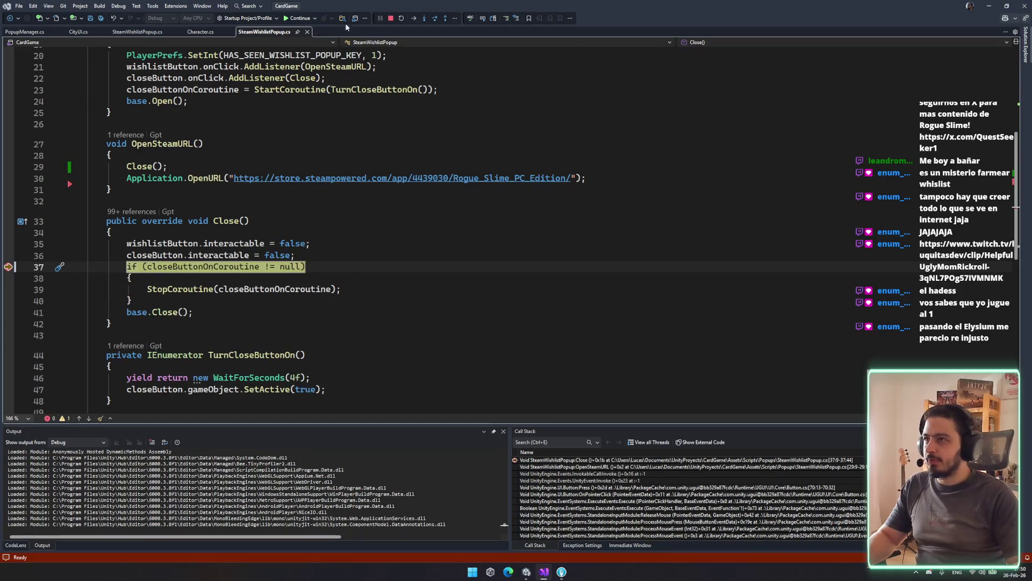
pyautogui.click(435, 20)
pyautogui.click(435, 20)
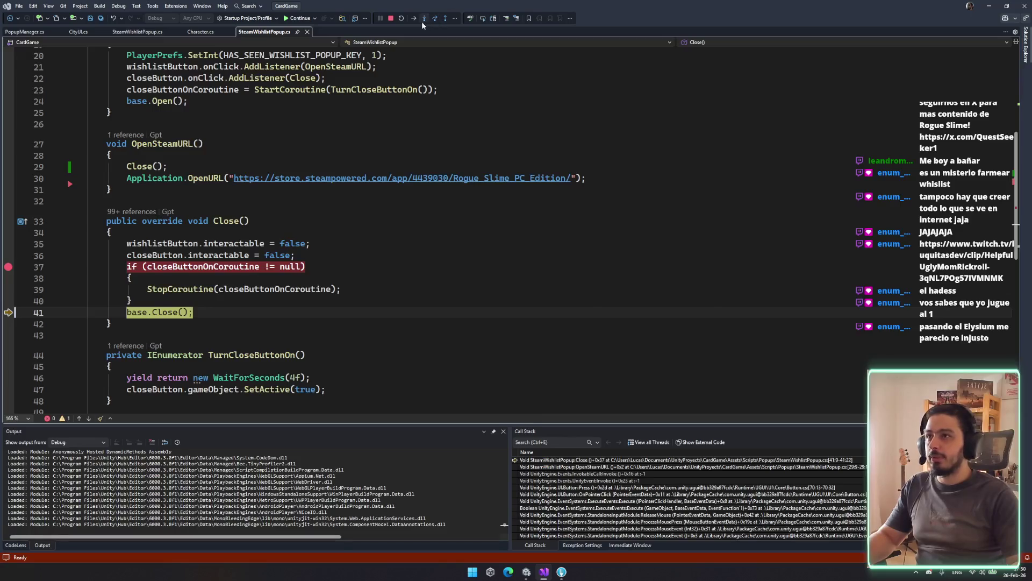
pyautogui.click(423, 21)
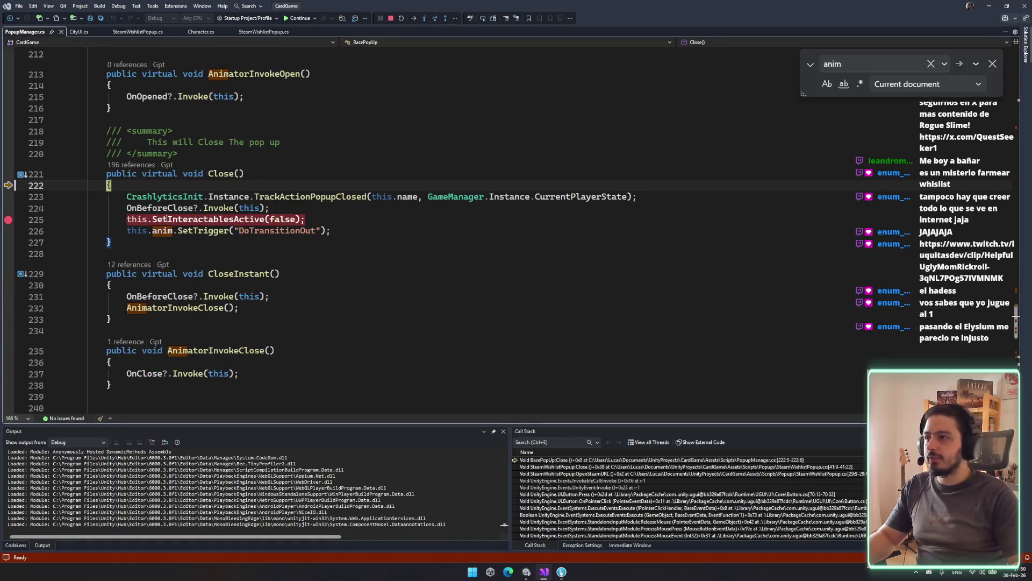
# Step: Inspect the anim field on line 226, then go back to SteamWishlistPopup.cs at the top
pyautogui.click(163, 230)
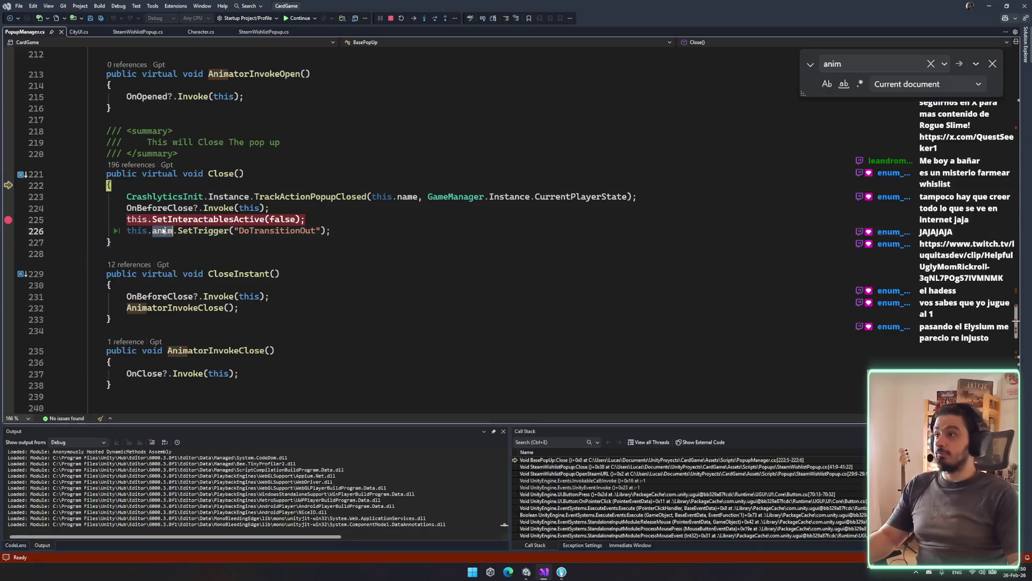
pyautogui.scroll(7, 259, 243)
pyautogui.scroll(-9, 247, 225)
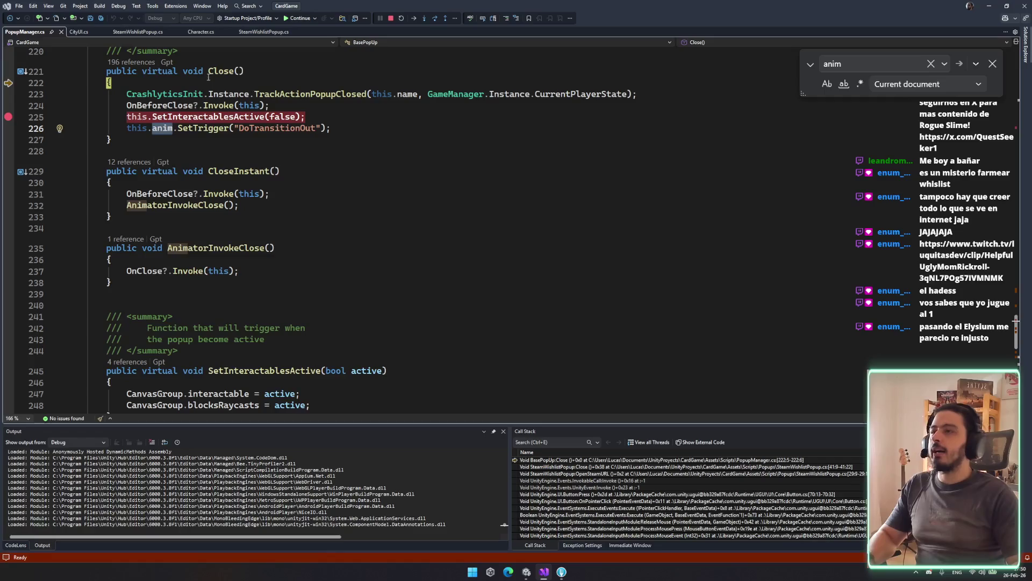
pyautogui.click(138, 32)
pyautogui.scroll(6, 236, 255)
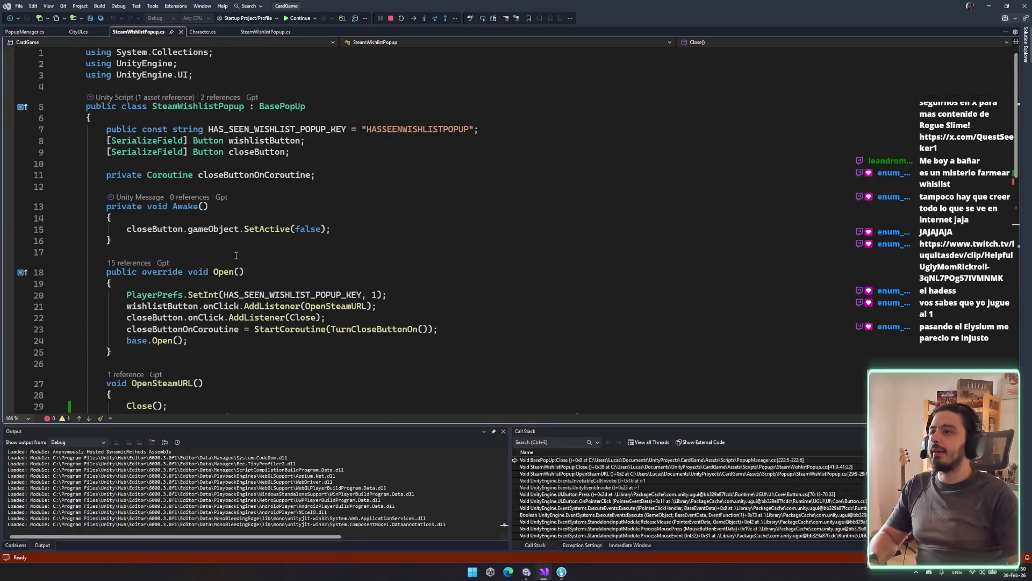
# Step: Make Awake protected and add 'base.Awake();' after the SetActive line, then save
pyautogui.keyDown('ctrl'); pyautogui.click(185, 207); pyautogui.keyUp('ctrl')
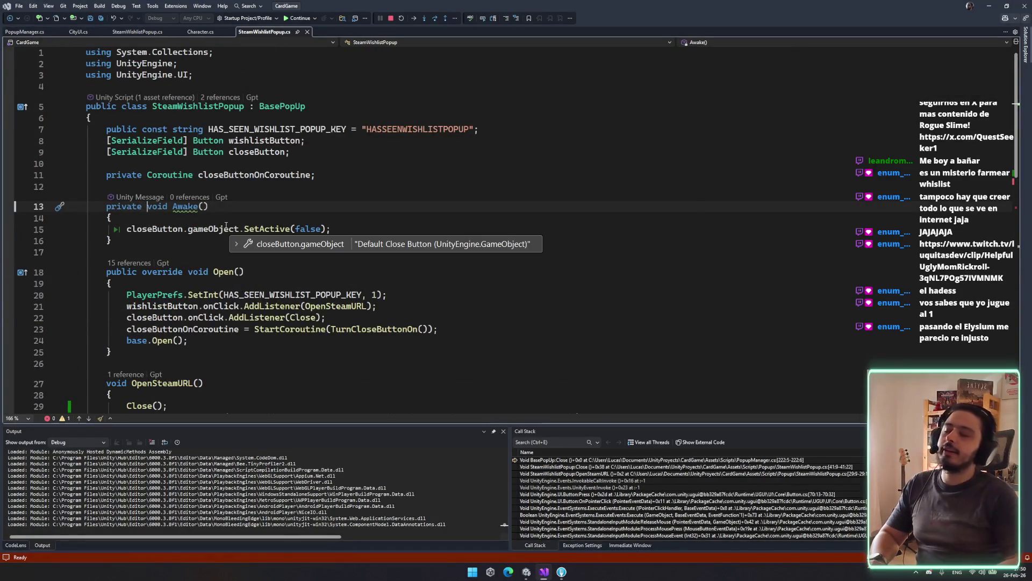
pyautogui.hotkey('ctrl', 'BackSpace')
pyautogui.write('protected')
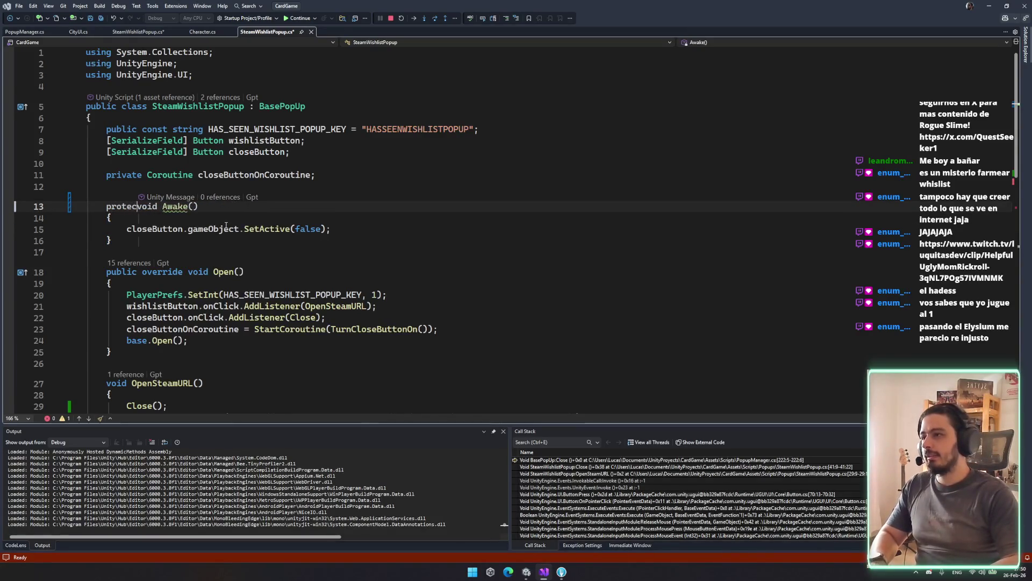
pyautogui.click(374, 228)
pyautogui.press('Return')
pyautogui.write('base')
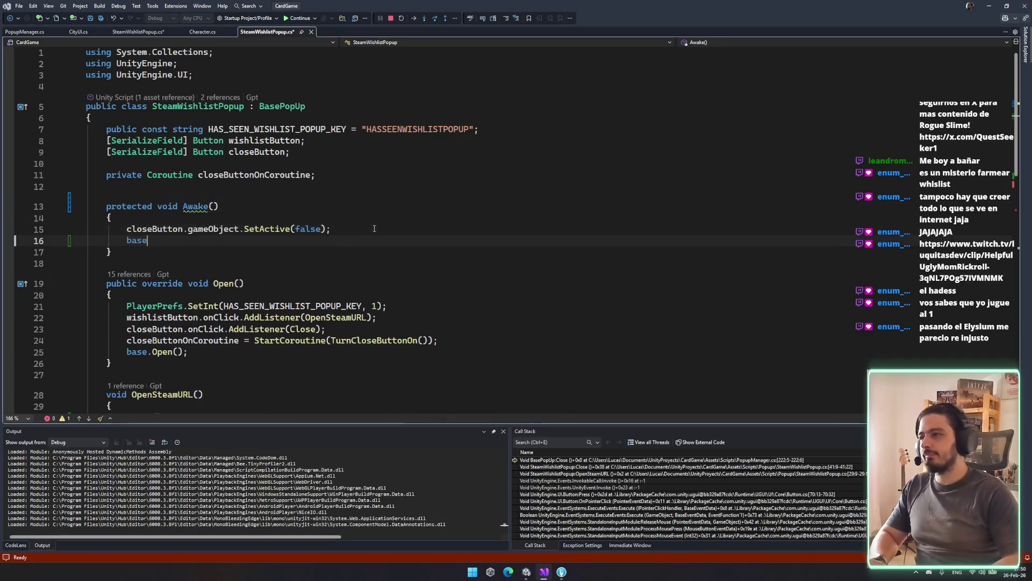
pyautogui.write('.Awake();')
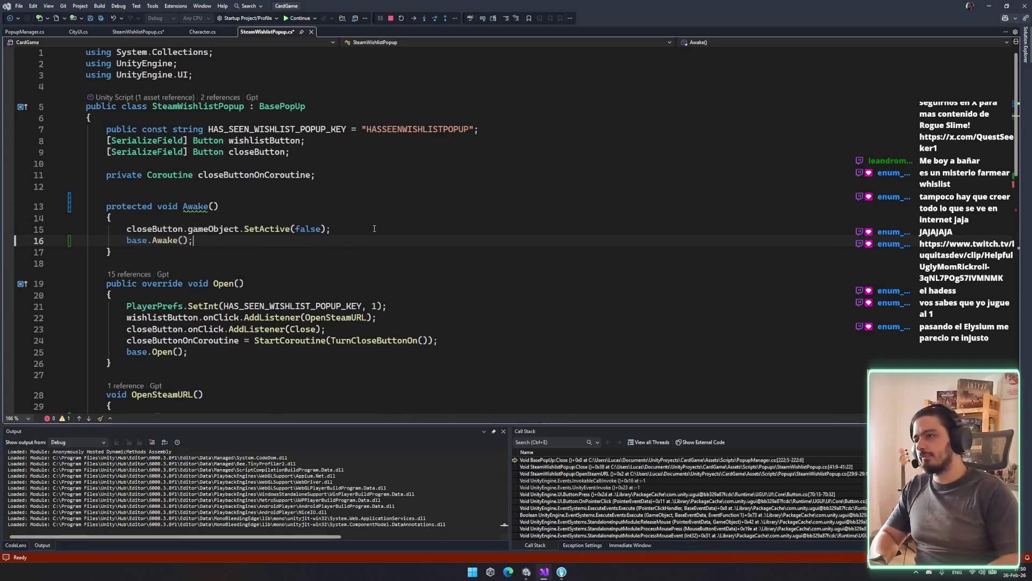
pyautogui.hotkey('ctrl', 's')
# Step: Add 'override' to the Awake declaration, save the script and stop debugging
pyautogui.click(157, 207)
pyautogui.write('override')
pyautogui.hotkey('ctrl', 's')
pyautogui.click(400, 262)
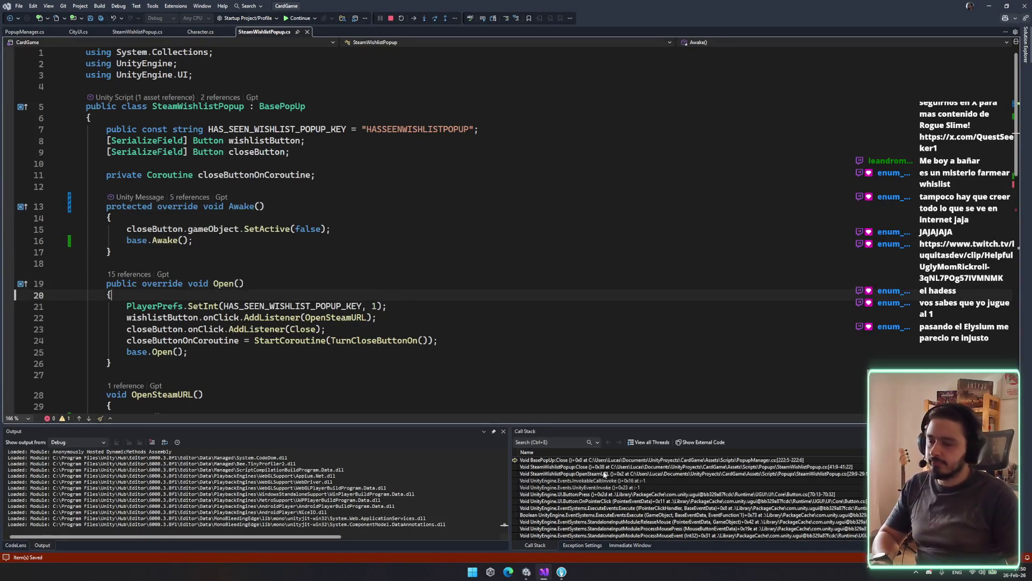
pyautogui.click(391, 19)
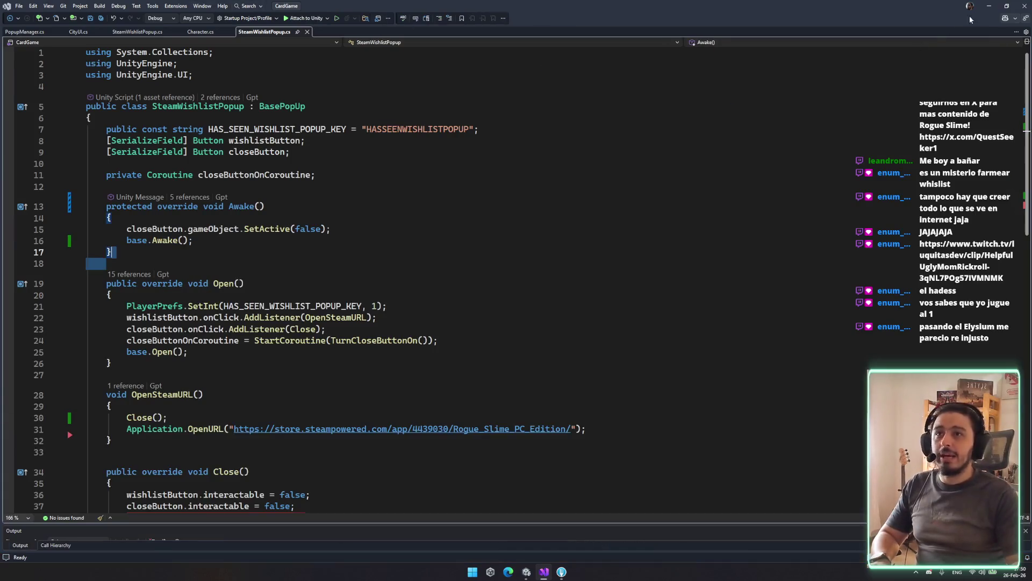
# Step: Exit and re-enter Play mode, start the game, and press WISHLIST to test the popup closing
pyautogui.click(990, 6)
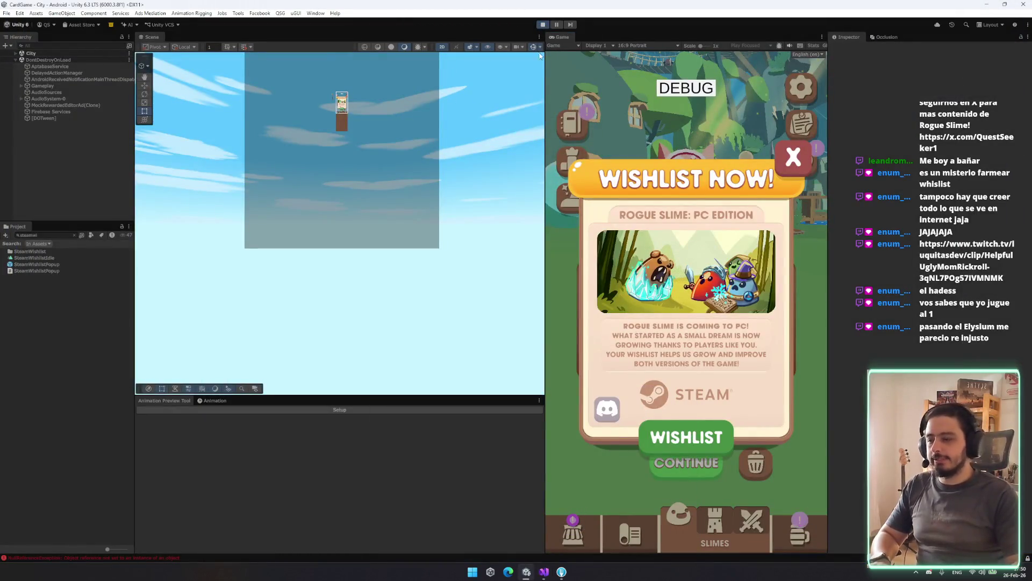
pyautogui.hotkey('ctrl', 'p')
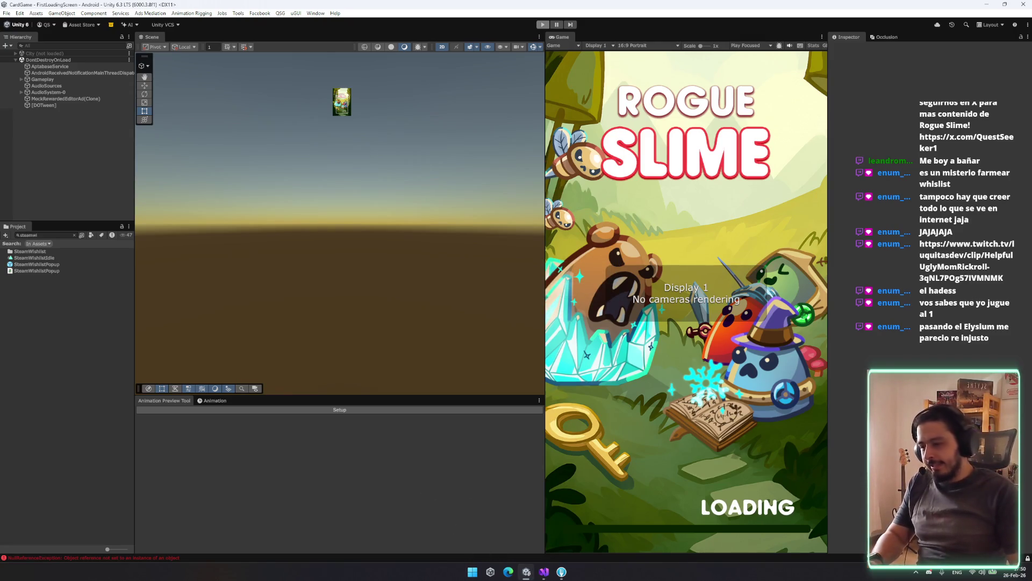
pyautogui.hotkey('ctrl', 'p')
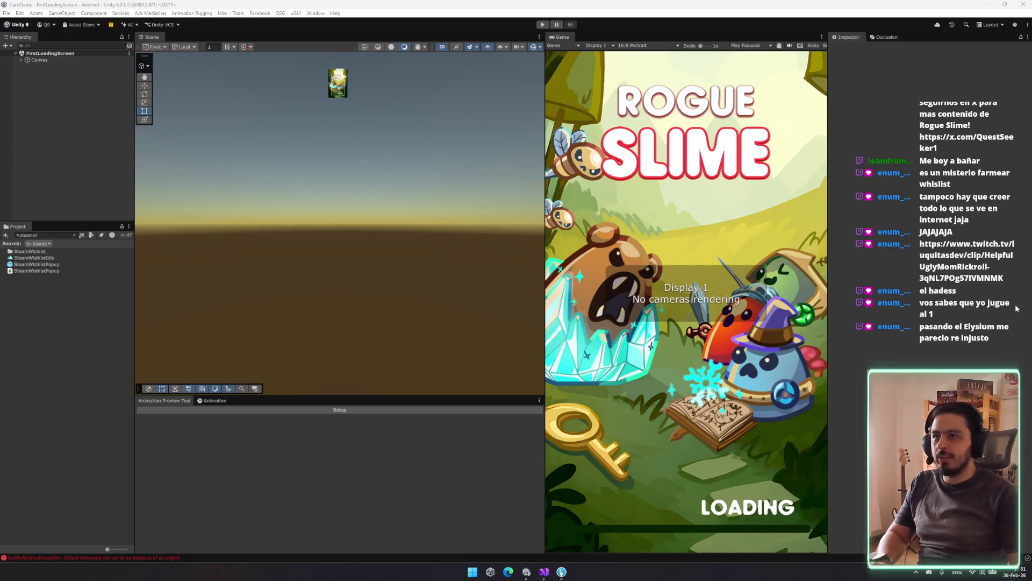
pyautogui.click(540, 25)
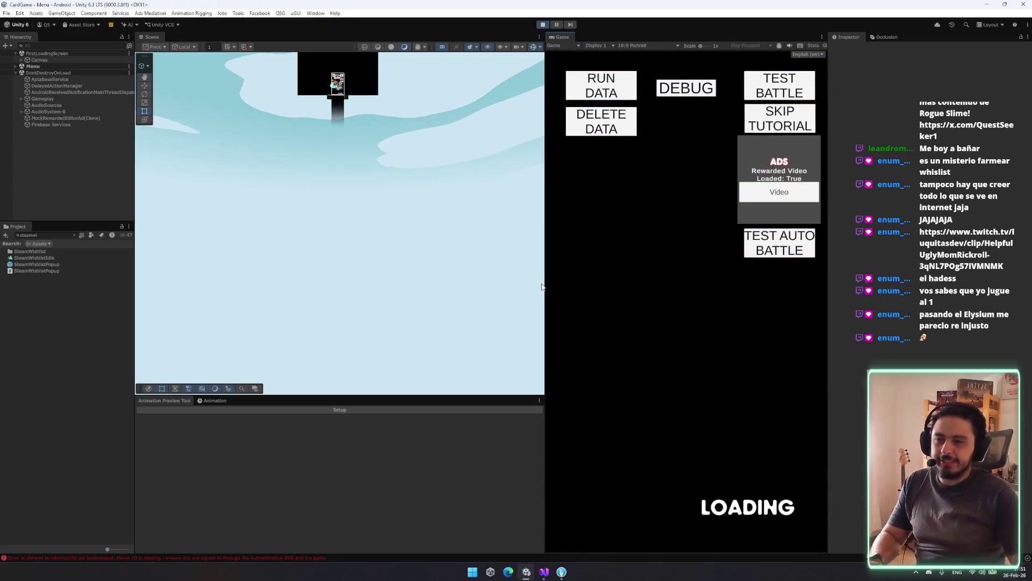
pyautogui.click(728, 380)
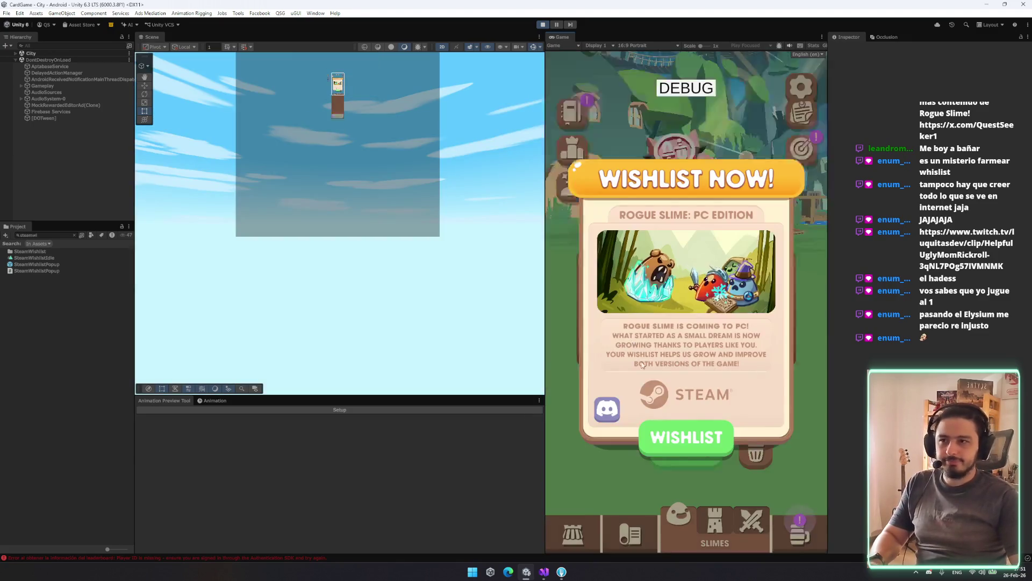
pyautogui.click(717, 437)
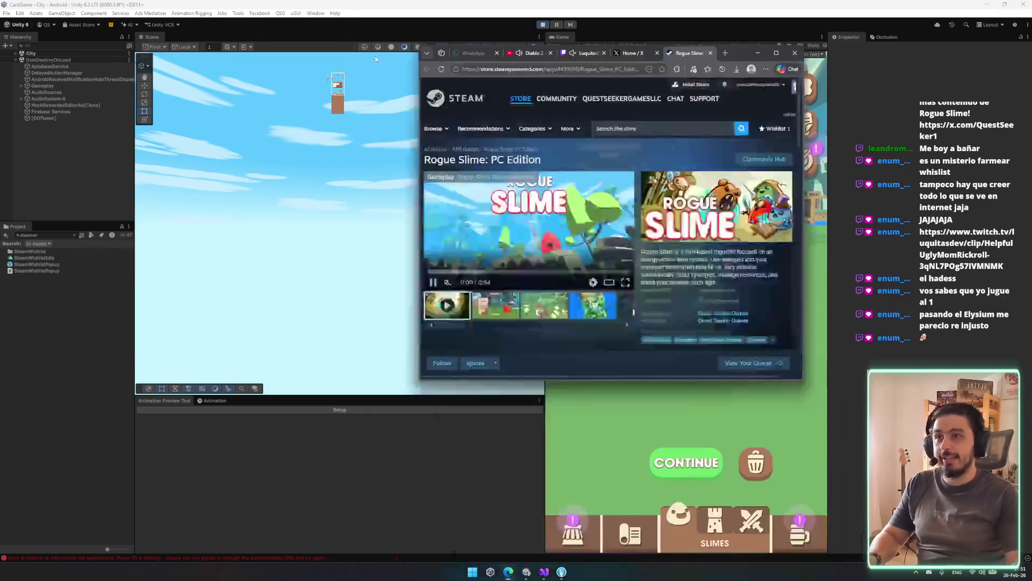
# Step: Look over the Rogue Slime: PC Edition Steam store page and its wishlist button
pyautogui.moveTo(706, 15); pyautogui.dragTo(394, 15)
pyautogui.scroll(-3, 269, 240)
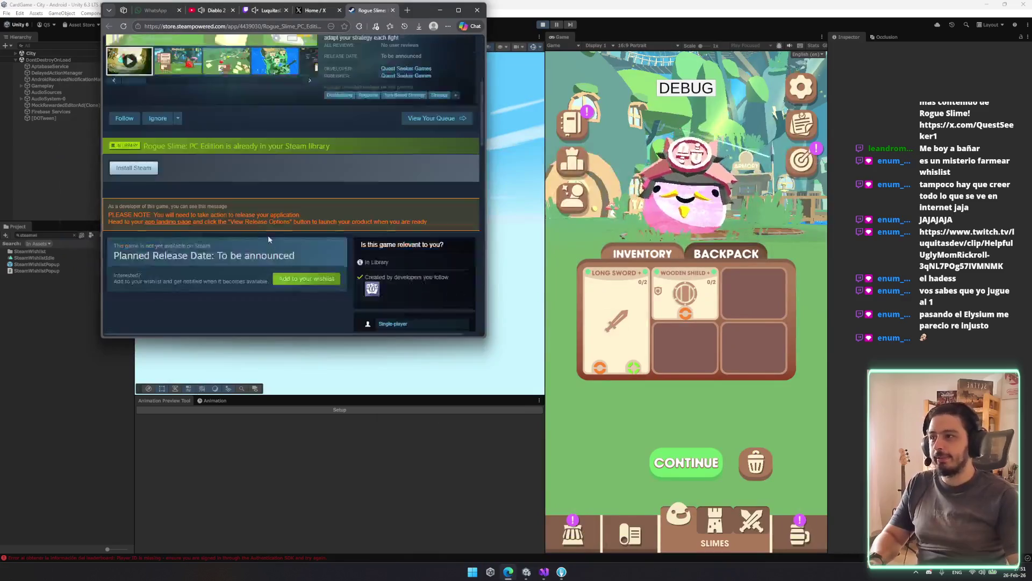
pyautogui.click(301, 279)
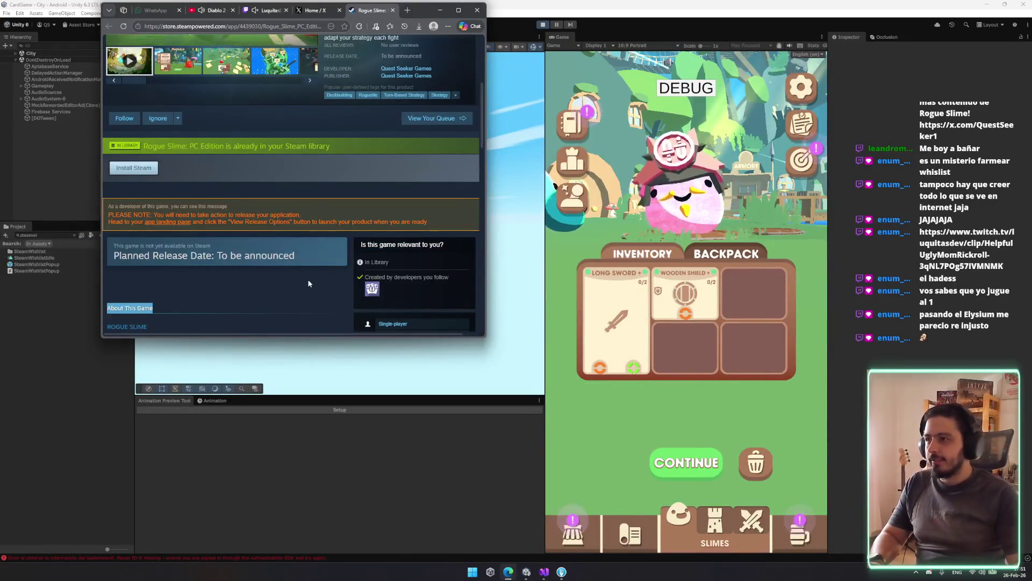
pyautogui.scroll(-5, 308, 279)
pyautogui.scroll(5, 317, 290)
pyautogui.scroll(-10, 317, 290)
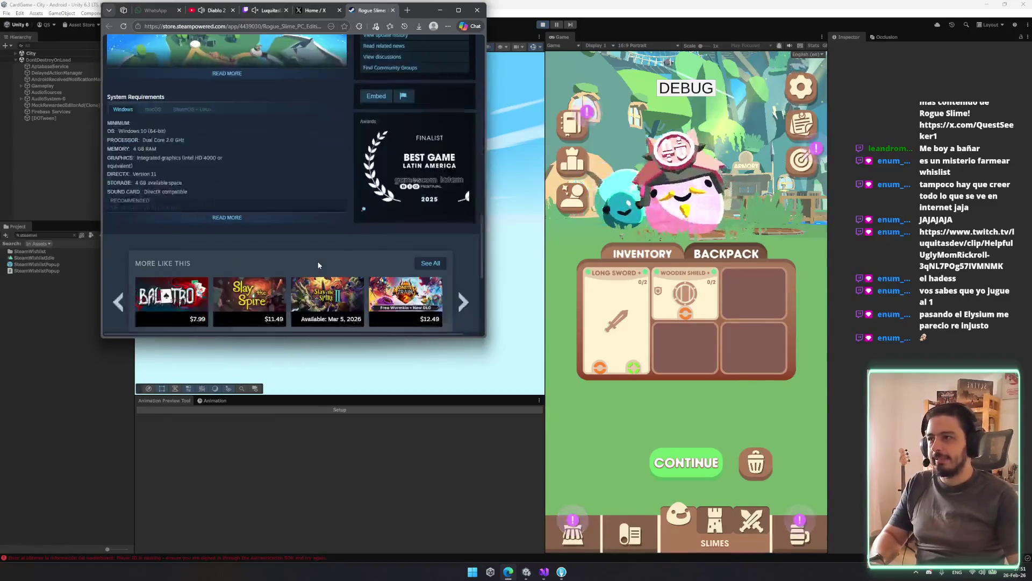
pyautogui.scroll(1, 280, 223)
pyautogui.scroll(-5, 279, 222)
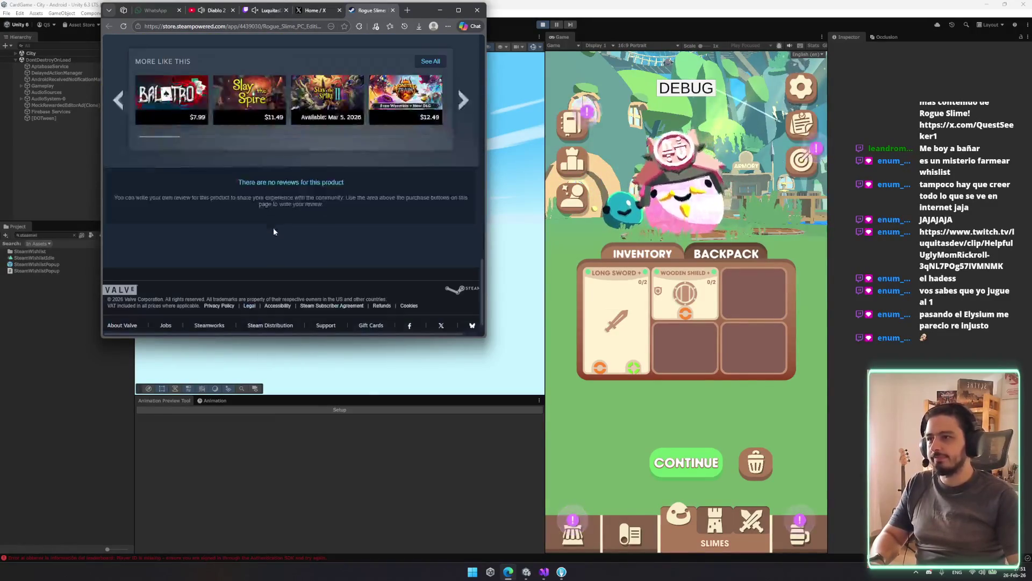
pyautogui.scroll(4, 279, 218)
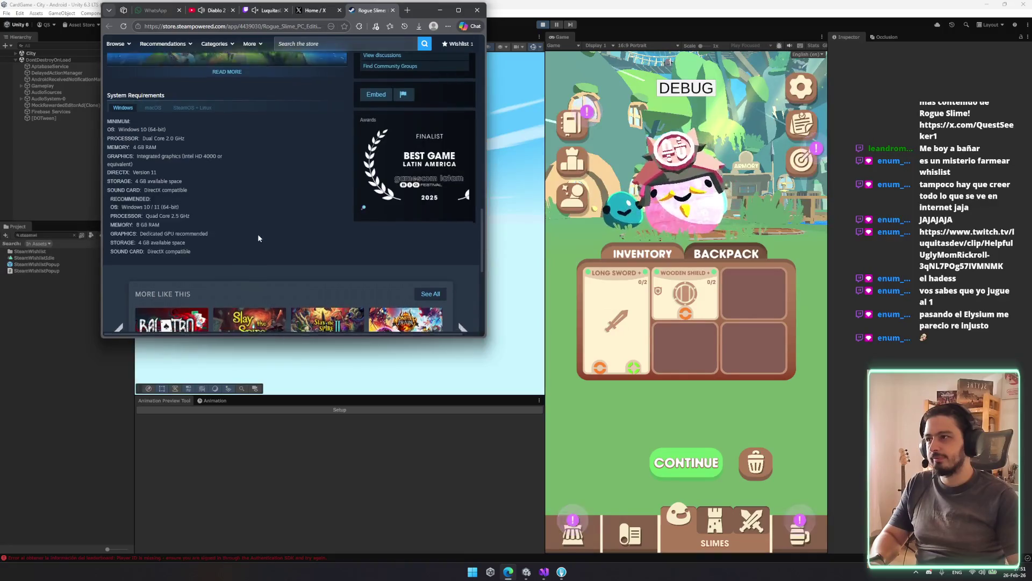
pyautogui.scroll(6, 257, 233)
pyautogui.scroll(-4, 174, 187)
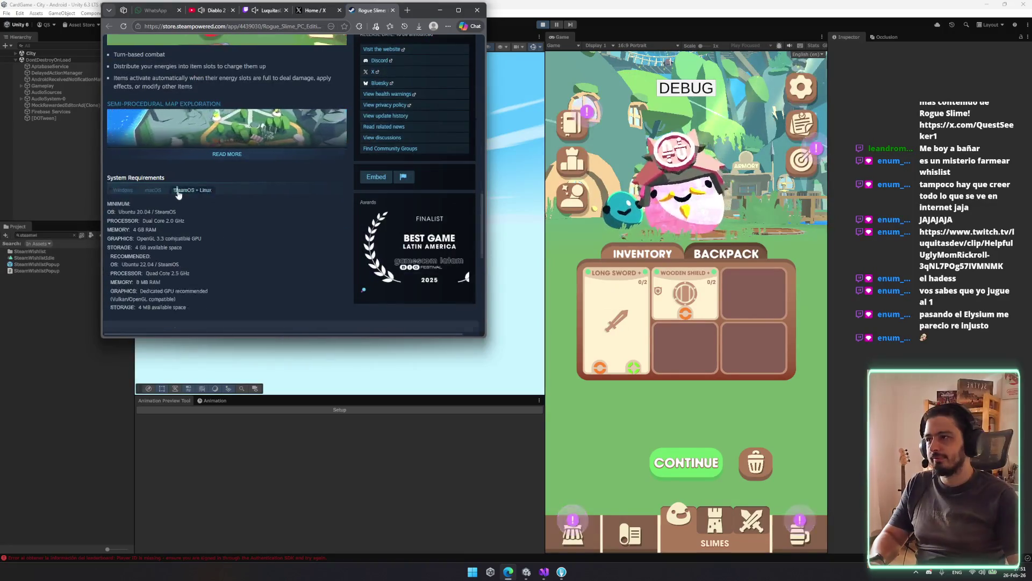
# Step: Expand the full game description, select the page URL, then minimize the Edge window
pyautogui.click(226, 154)
pyautogui.scroll(4, 292, 138)
pyautogui.scroll(4, 294, 141)
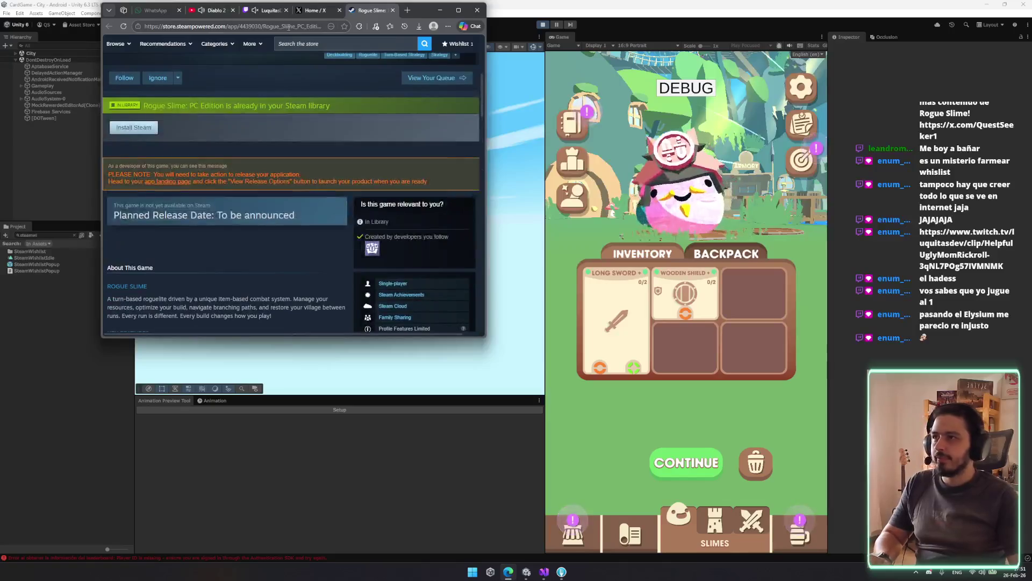
pyautogui.hotkey('ctrl', 'l')
pyautogui.click(508, 572)
pyautogui.click(508, 571)
pyautogui.click(508, 571)
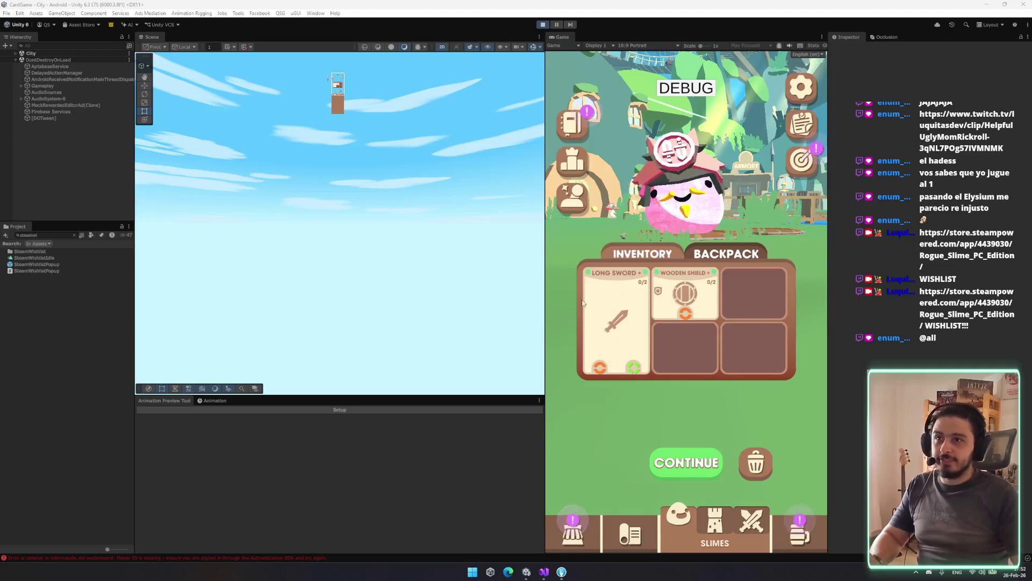
pyautogui.click(799, 125)
# Step: Review the Bulletin Board patch notes for 0.7.11 and 0.7.12, then close it
pyautogui.scroll(-2, 702, 310)
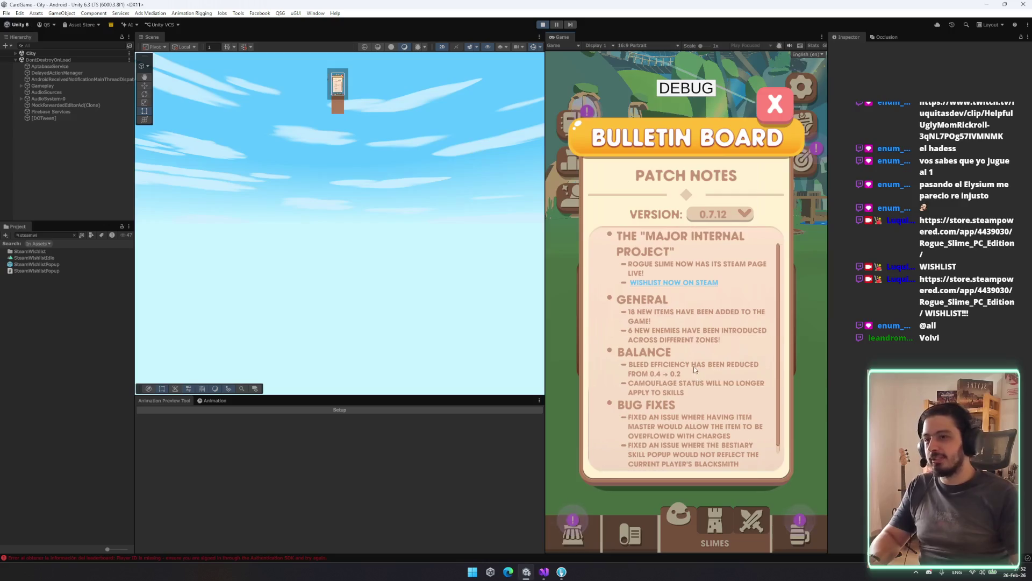
pyautogui.scroll(1, 715, 355)
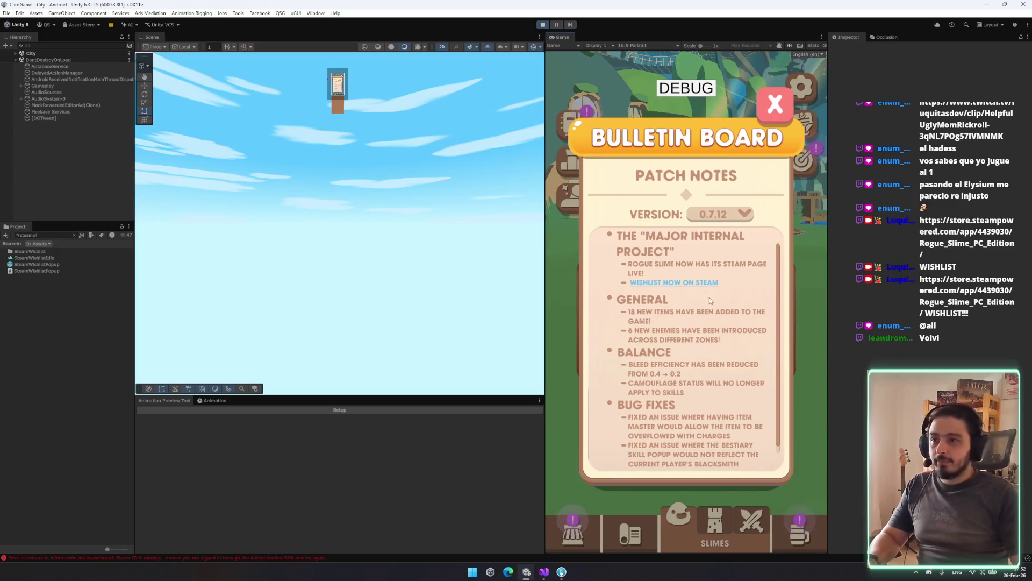
pyautogui.click(710, 216)
pyautogui.click(727, 235)
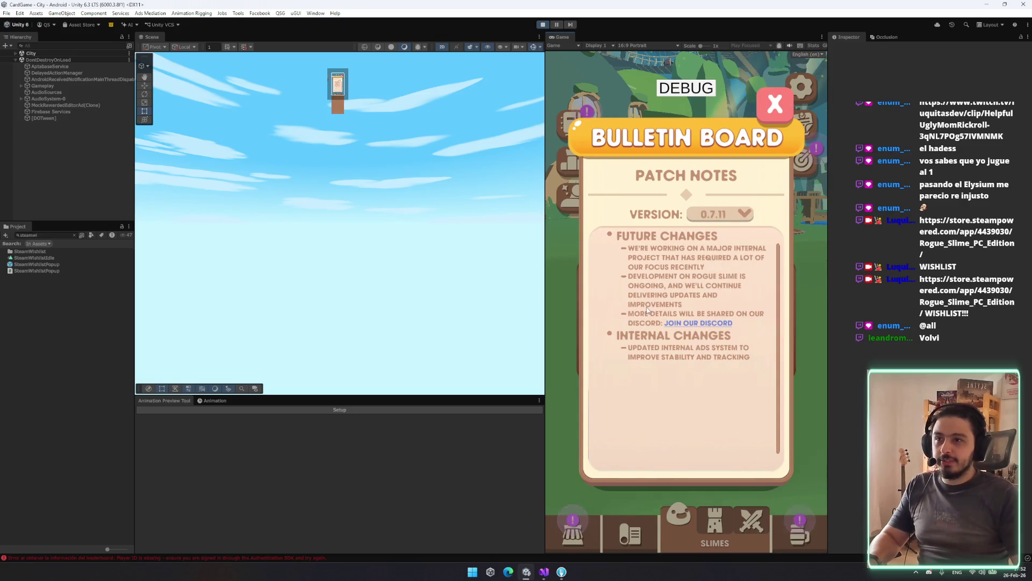
pyautogui.click(718, 221)
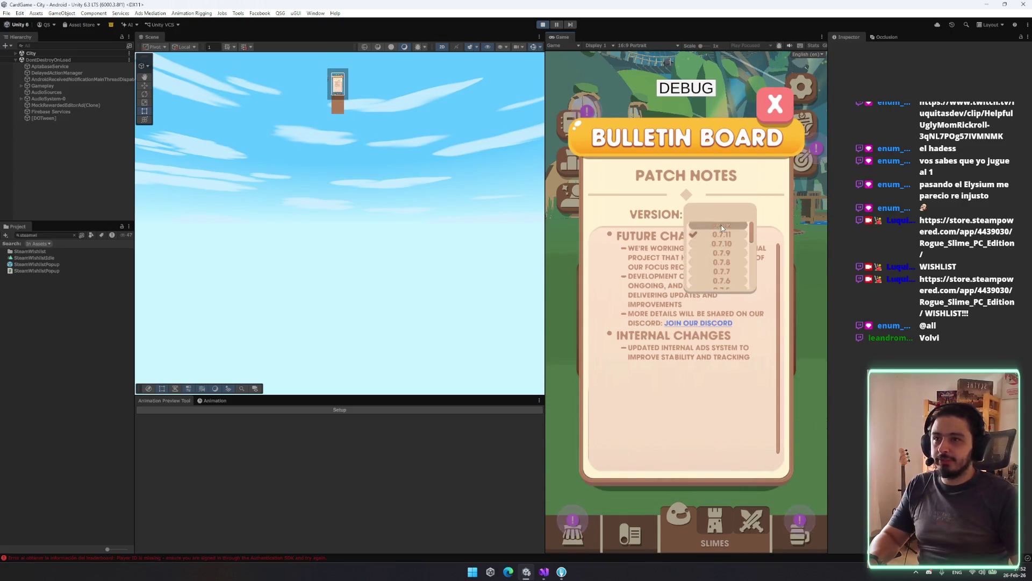
pyautogui.click(721, 225)
pyautogui.scroll(-2, 617, 296)
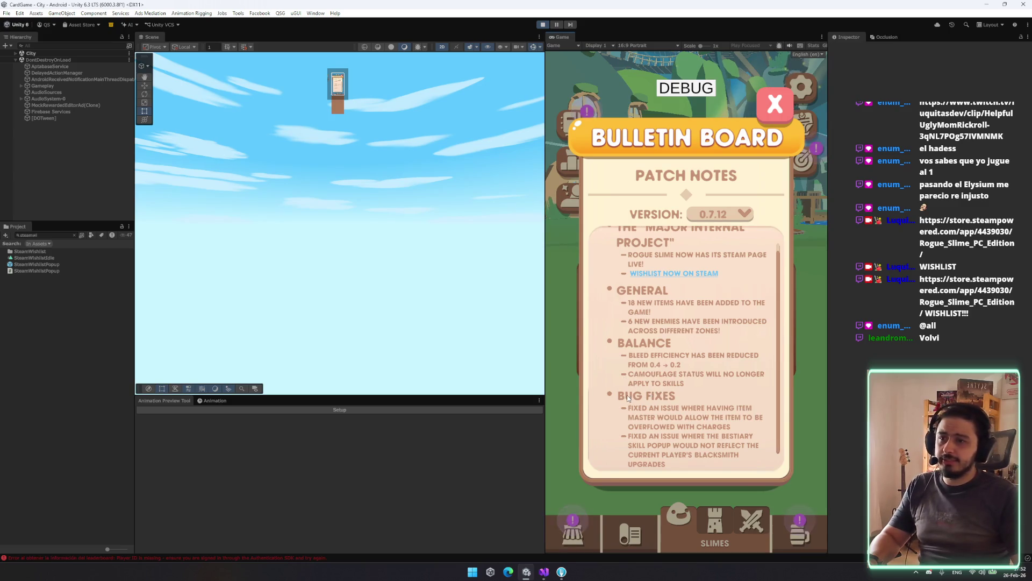
pyautogui.scroll(2, 683, 395)
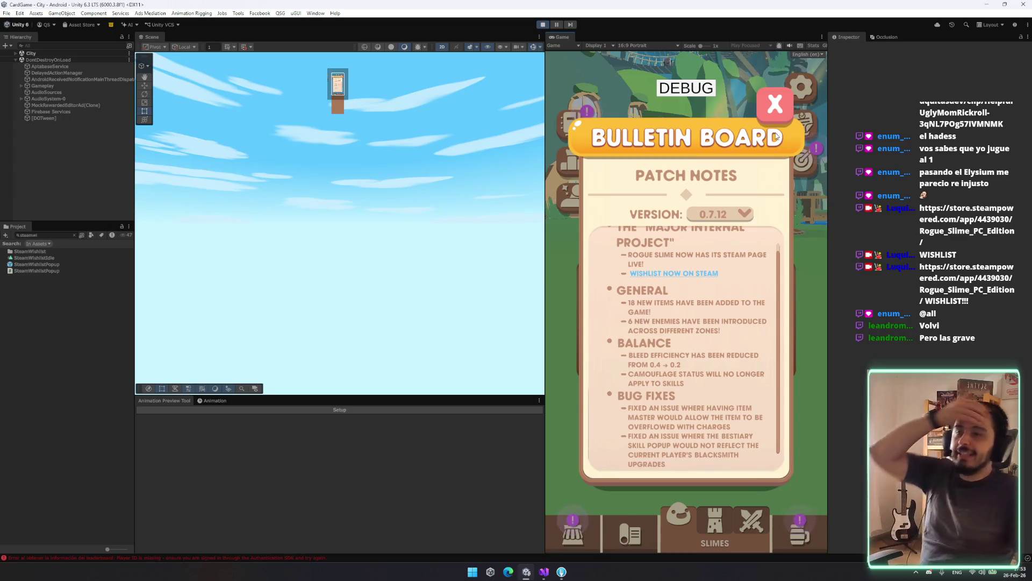
pyautogui.press('Escape')
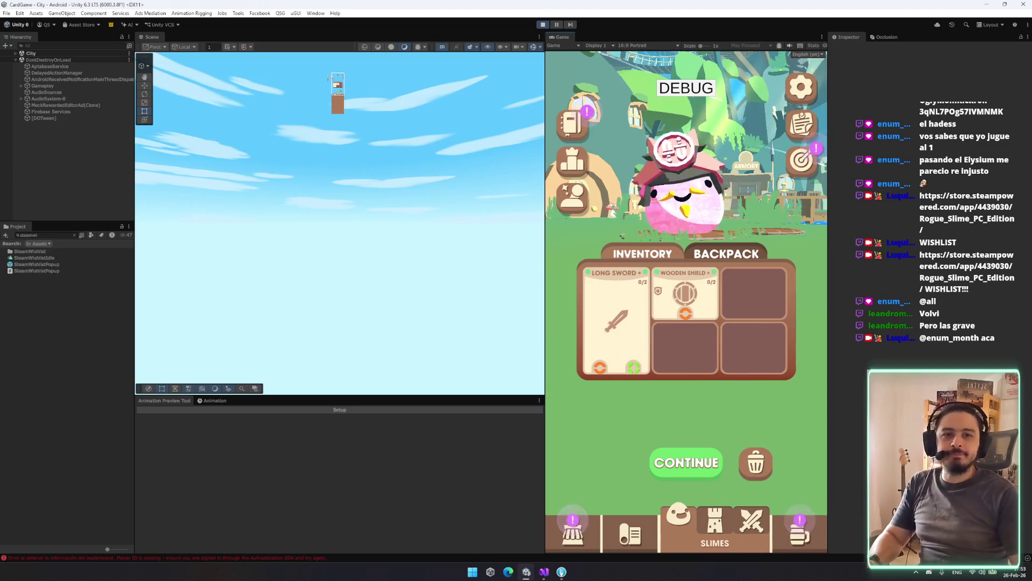
# Step: Leave the slimes inventory, switch the game to the Tower screen and clear the Project search
pyautogui.click(812, 534)
pyautogui.click(718, 524)
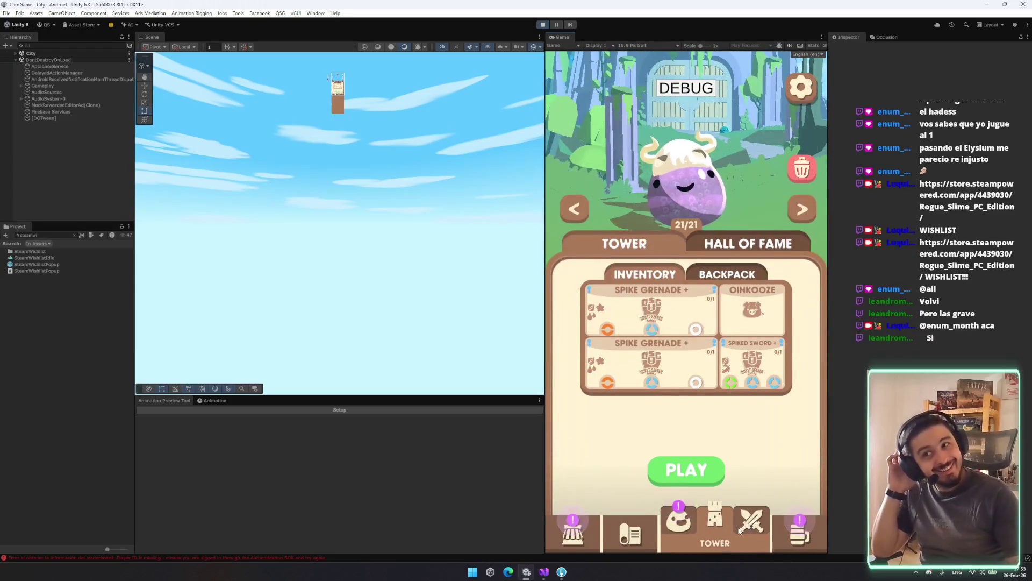
pyautogui.click(75, 236)
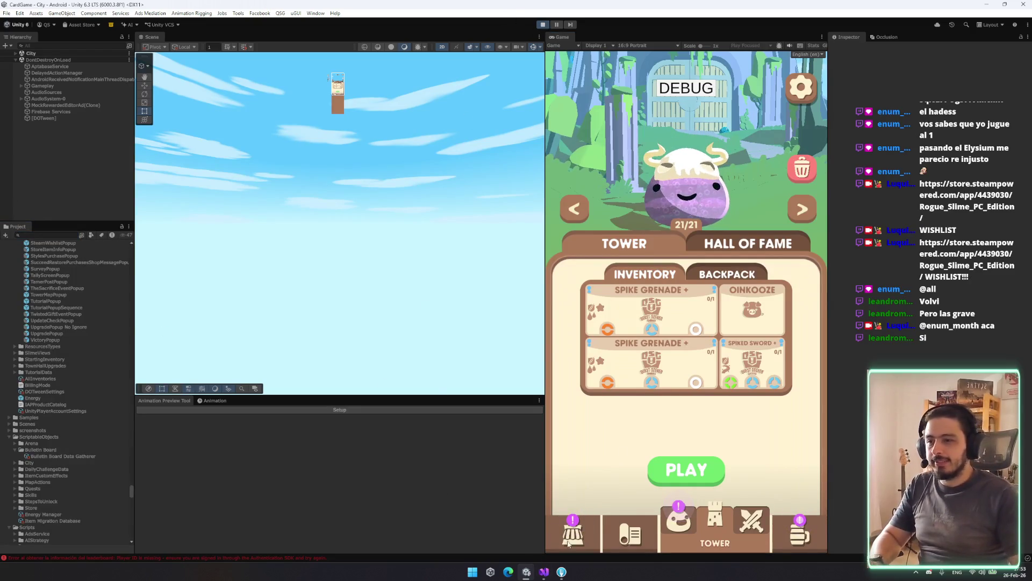
pyautogui.click(564, 572)
# Step: Stage the slash sound assets, FireIceSword items, SteamWishlistPopup prefab and script, and CamouflageStatus.cs
pyautogui.click(202, 175)
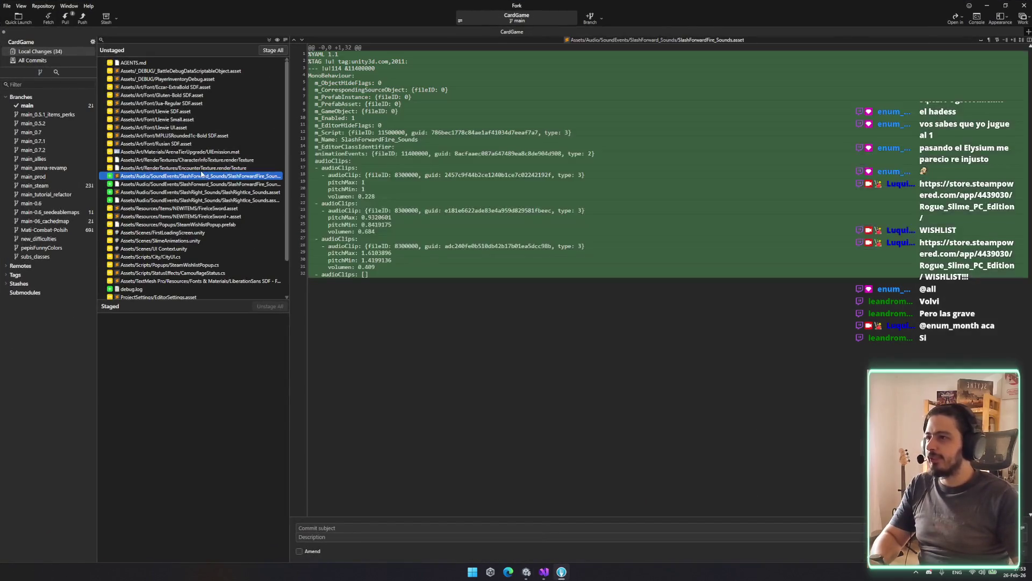
pyautogui.hotkey('shift', 'Down')
pyautogui.hotkey('shift', 'Down')
pyautogui.hotkey('shift', 'Down')
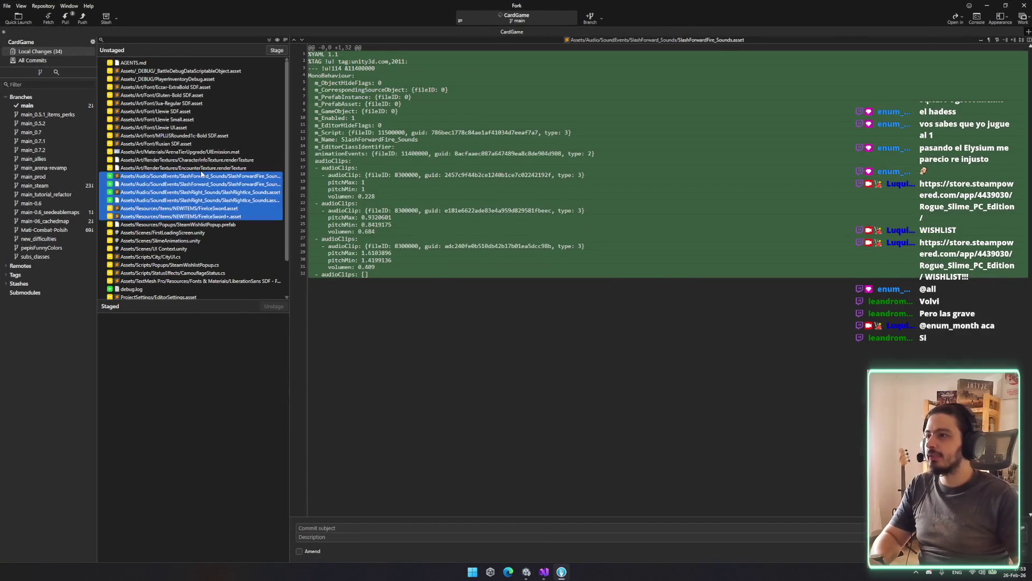
pyautogui.press('space')
pyautogui.press('space')
pyautogui.press('Down')
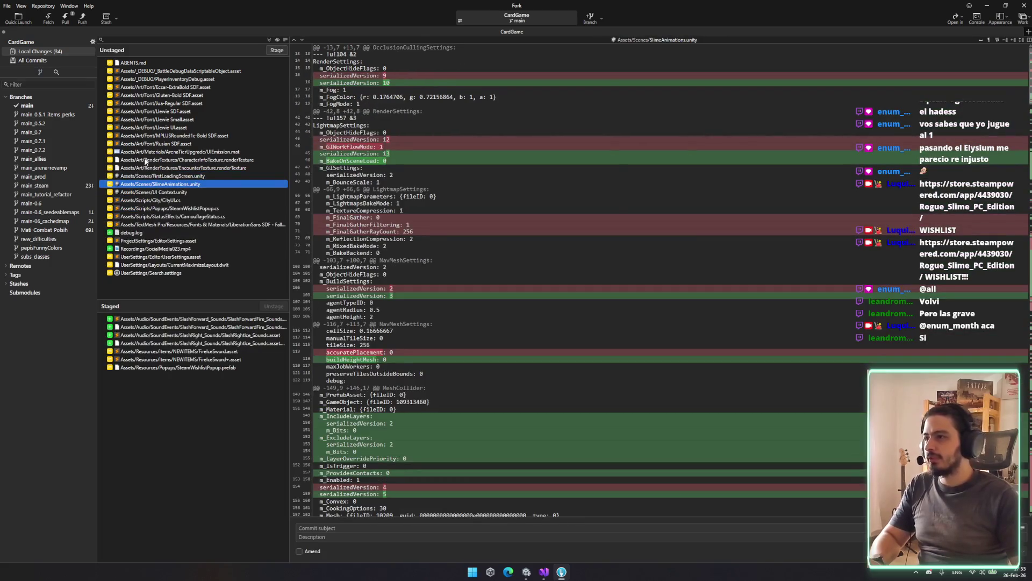
pyautogui.press('Down')
pyautogui.press('Down')
pyautogui.press('Down')
pyautogui.press('space')
pyautogui.press('space')
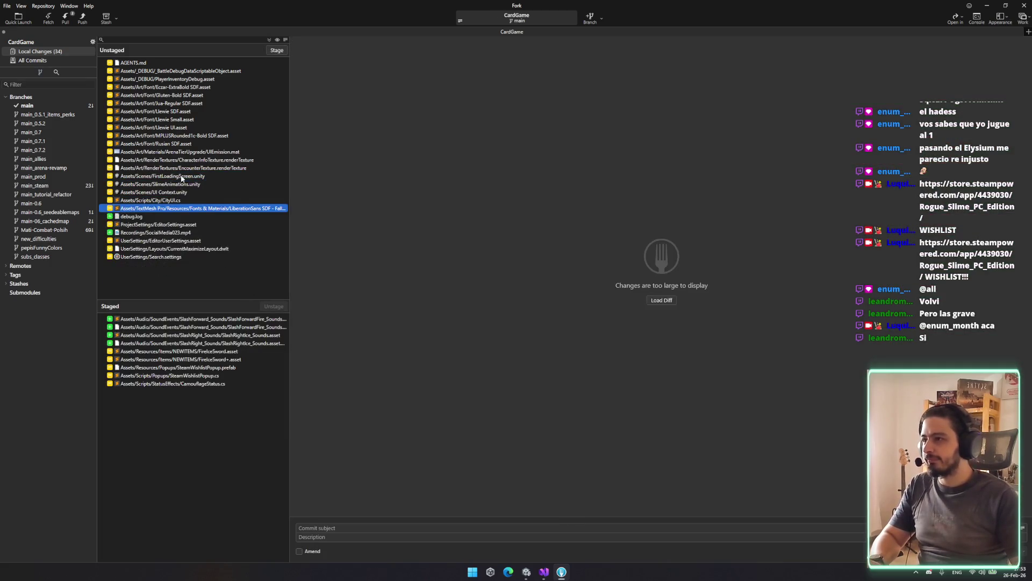
pyautogui.click(217, 384)
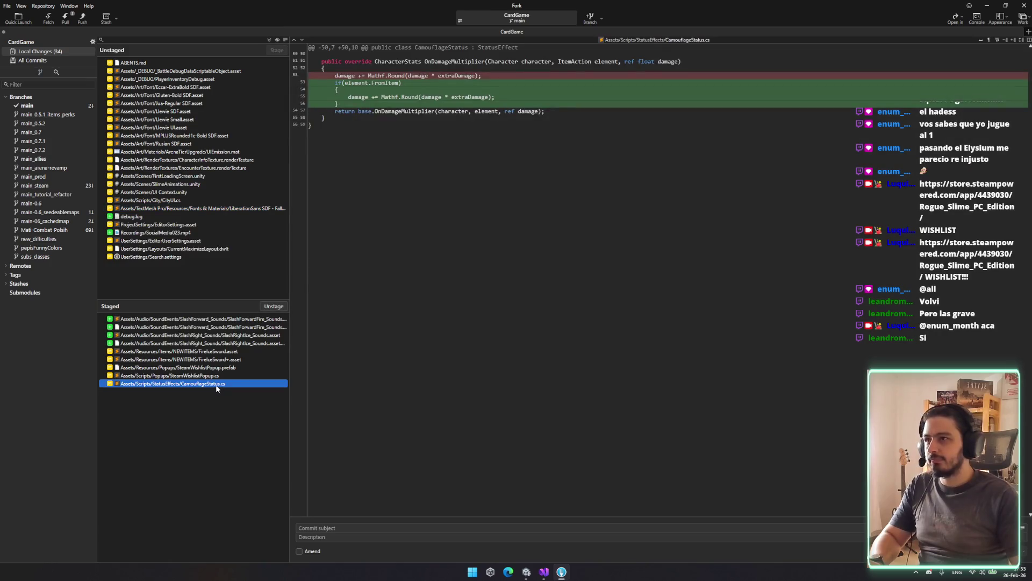
# Step: Look through the unstaged diffs and discard the CityUI.cs changes
pyautogui.click(207, 184)
pyautogui.press('Up')
pyautogui.press('Up')
pyautogui.press('Up')
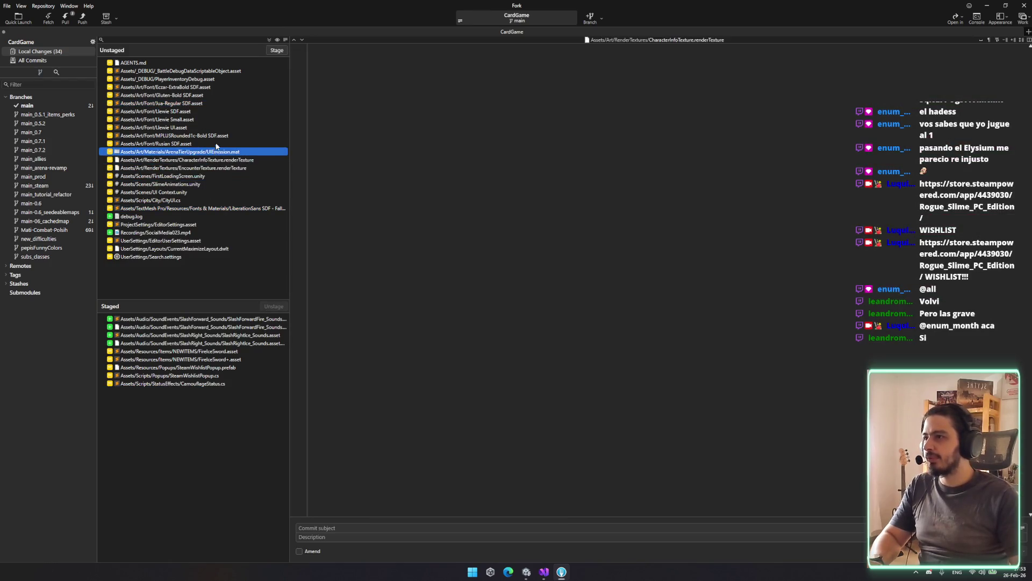
pyautogui.click(216, 145)
pyautogui.click(198, 192)
pyautogui.click(193, 209)
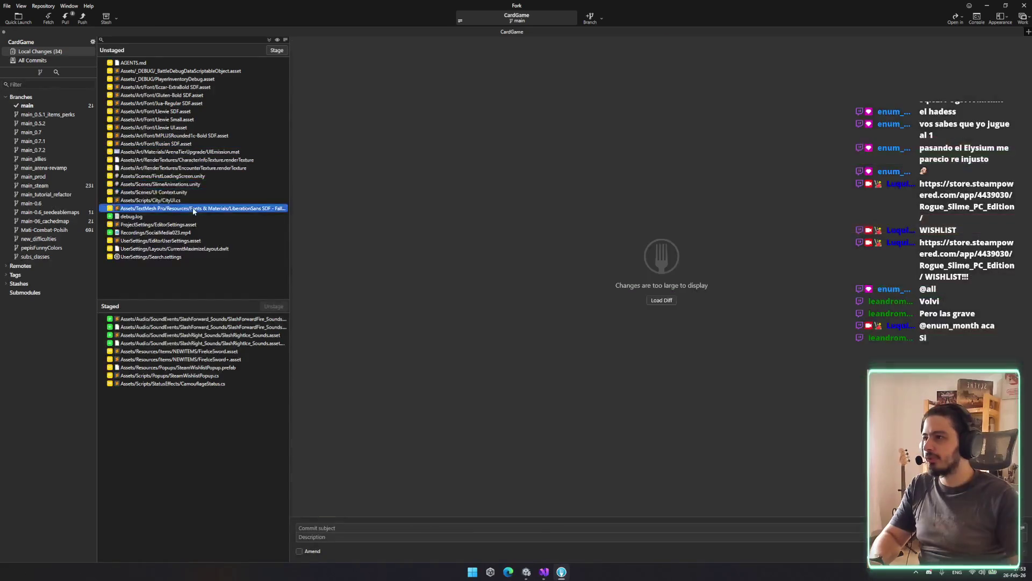
pyautogui.click(192, 201)
pyautogui.press('Delete')
pyautogui.press('Return')
# Step: Review the FirstLoadingScreen scene and UIEmission material diffs
pyautogui.press('Down')
pyautogui.press('Down')
pyautogui.press('Up')
pyautogui.press('Up')
pyautogui.press('Up')
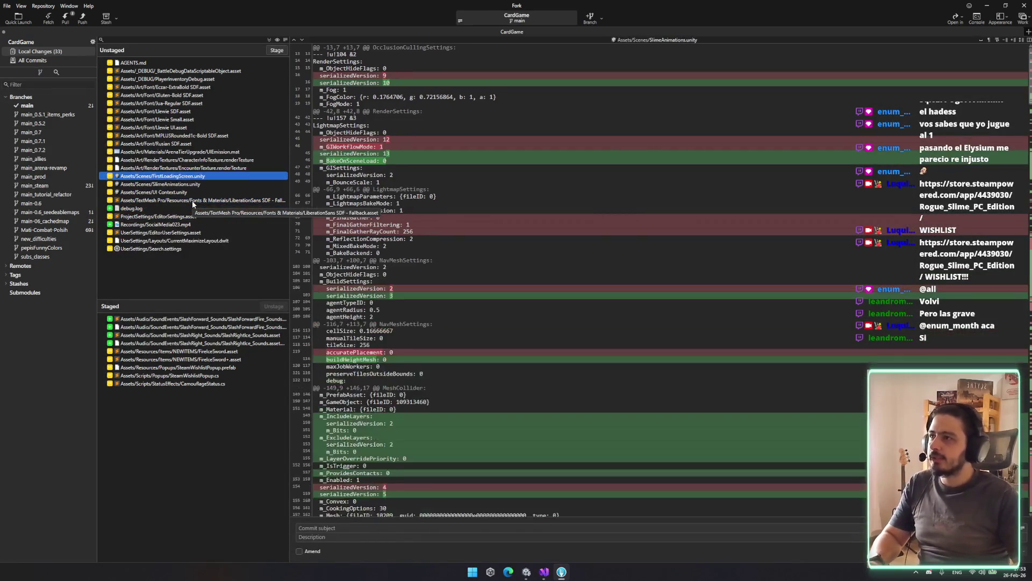
pyautogui.press('Up')
pyautogui.press('Up')
pyautogui.press('Up')
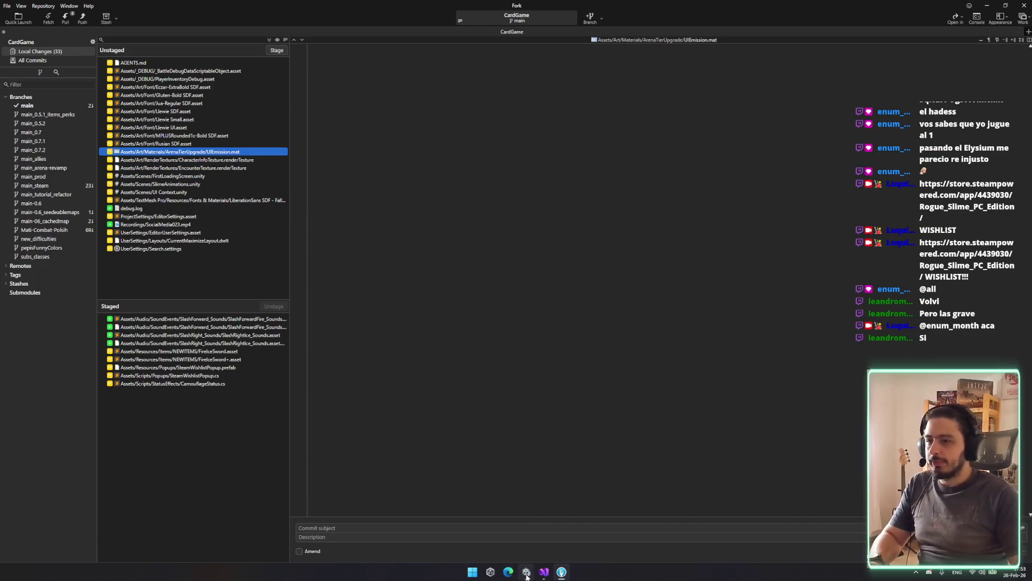
pyautogui.click(527, 573)
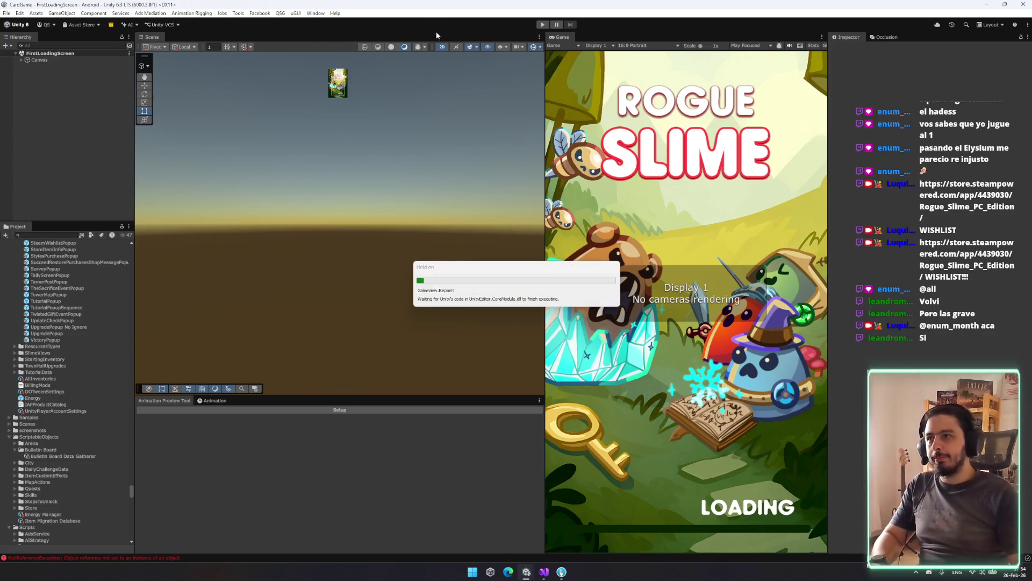
# Step: Frame the loading canvas in the Scene view, switch to the Rect tool (T), and browse the UI layout menu
pyautogui.moveTo(217, 258); pyautogui.dragTo(136, 314)
pyautogui.scroll(3, 270, 161)
pyautogui.scroll(3, 270, 161)
pyautogui.press('t')
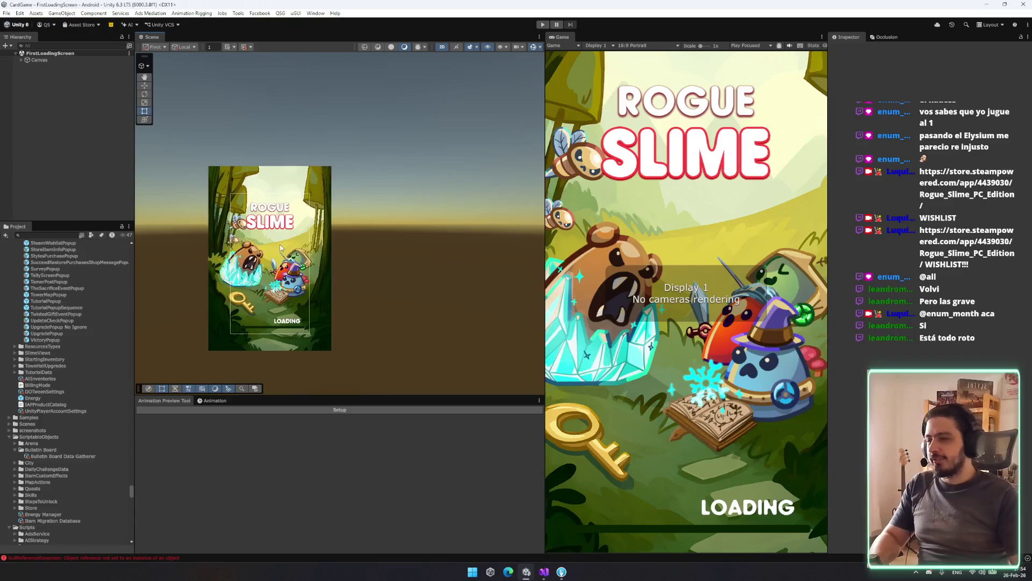
pyautogui.moveTo(280, 246); pyautogui.dragTo(323, 211)
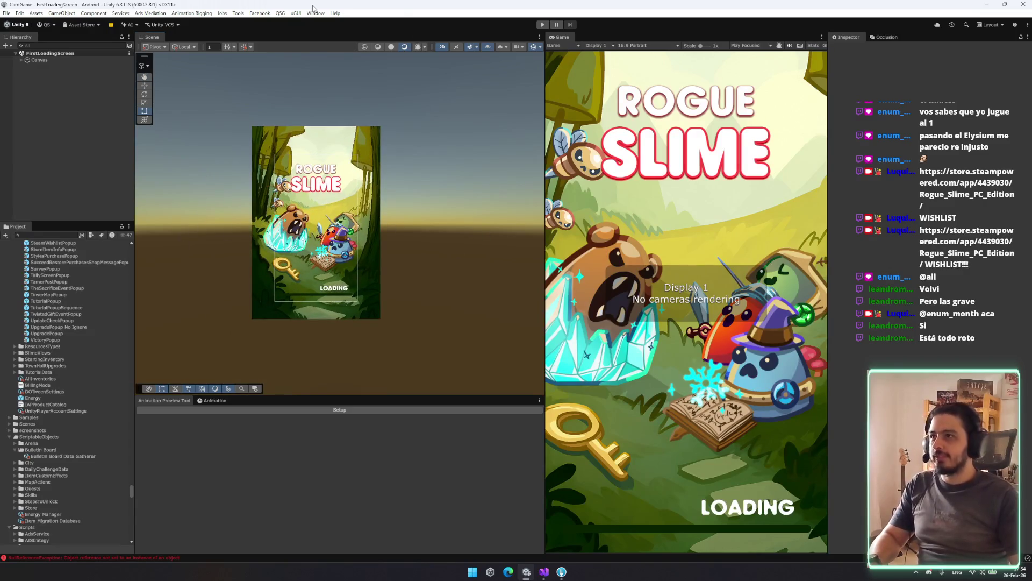
pyautogui.click(298, 13)
pyautogui.moveTo(280, 15)
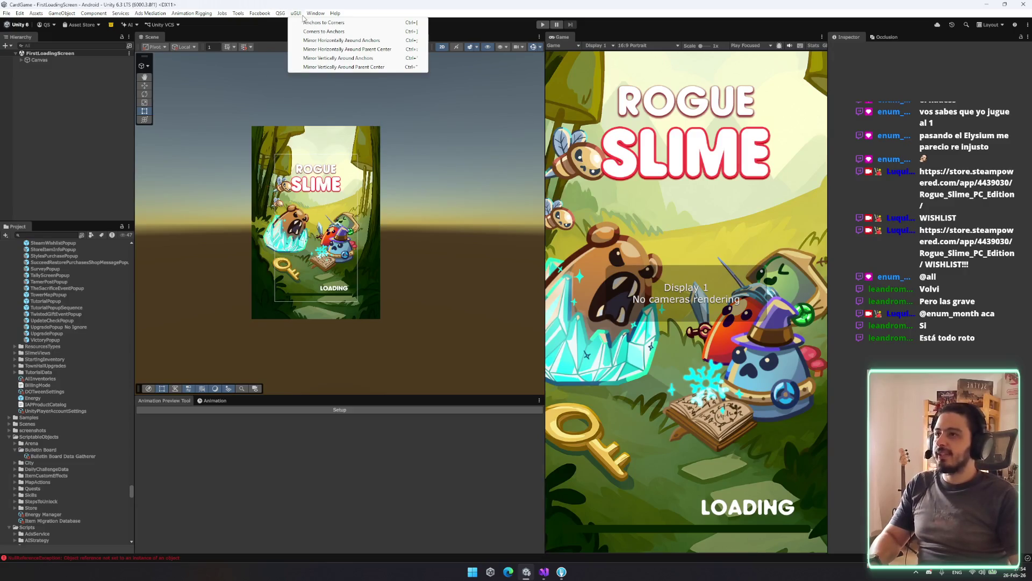
pyautogui.moveTo(281, 13)
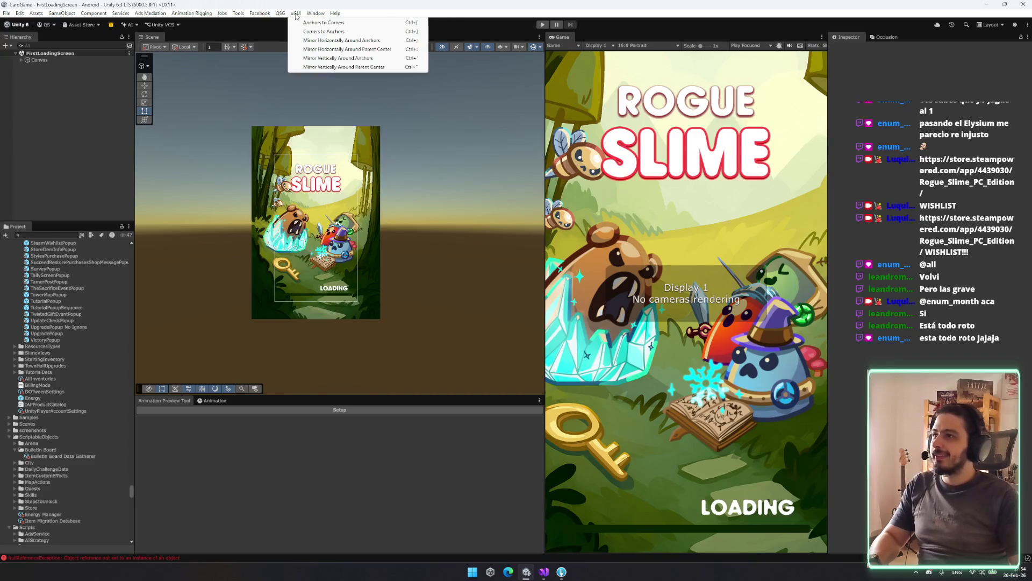
# Step: Check the SteamWishlistPopup script in Visual Studio, then minimize it
pyautogui.moveTo(315, 13)
pyautogui.click(543, 574)
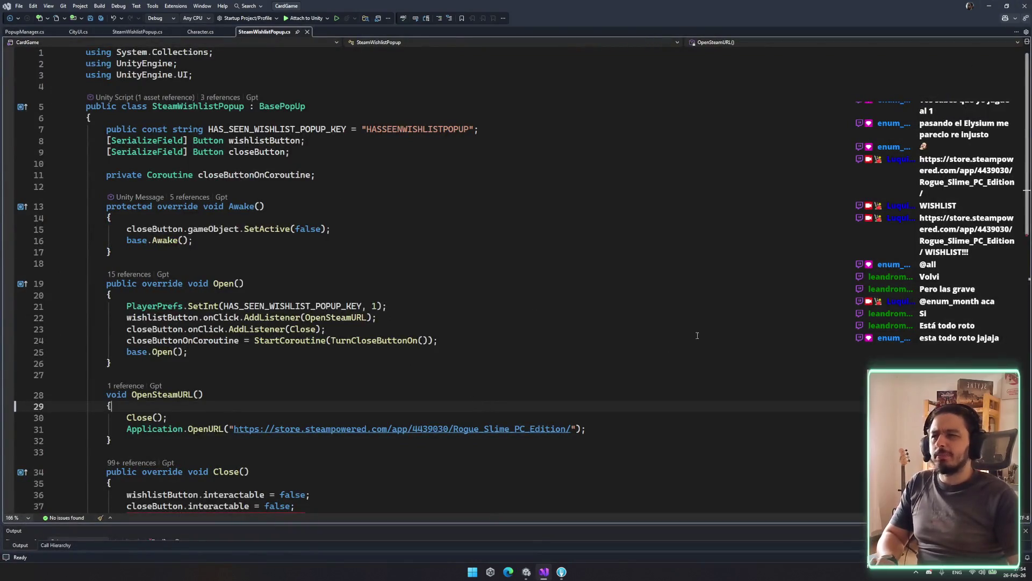
pyautogui.scroll(-5, 677, 217)
pyautogui.click(987, 8)
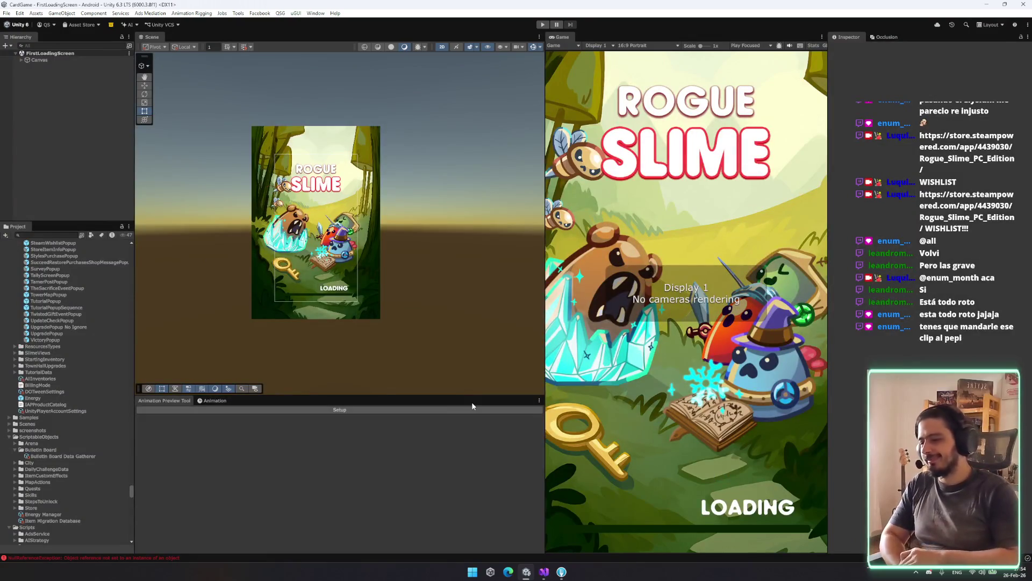
pyautogui.scroll(8, 435, 376)
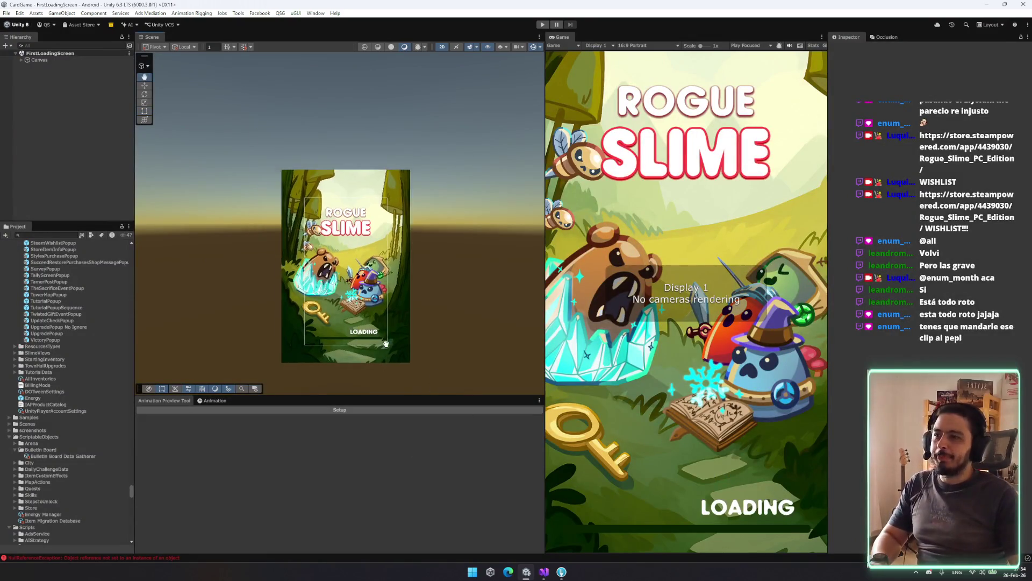
pyautogui.scroll(-5, 392, 299)
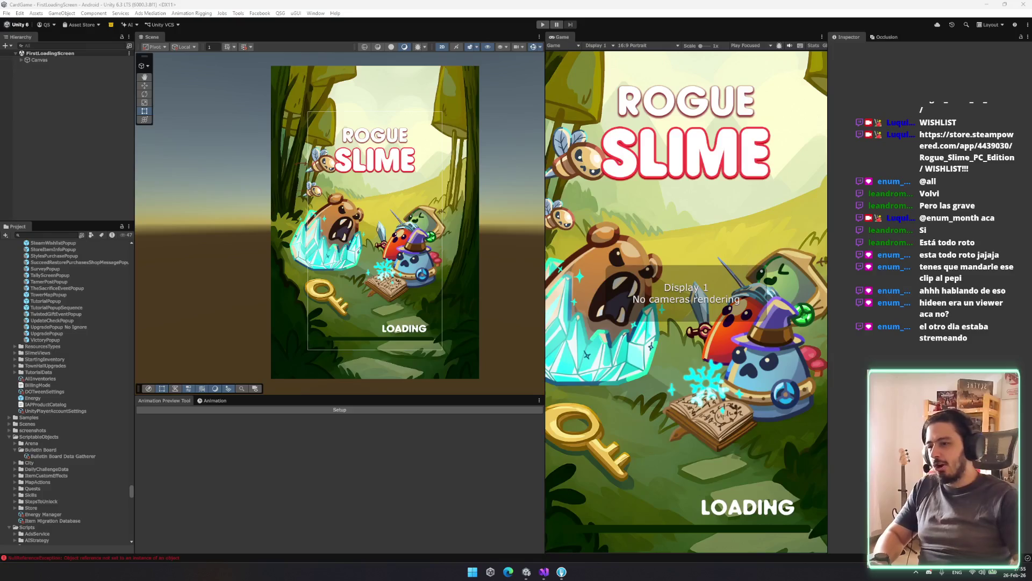
pyautogui.hotkey('alt', 'Tab')
pyautogui.click(446, 121)
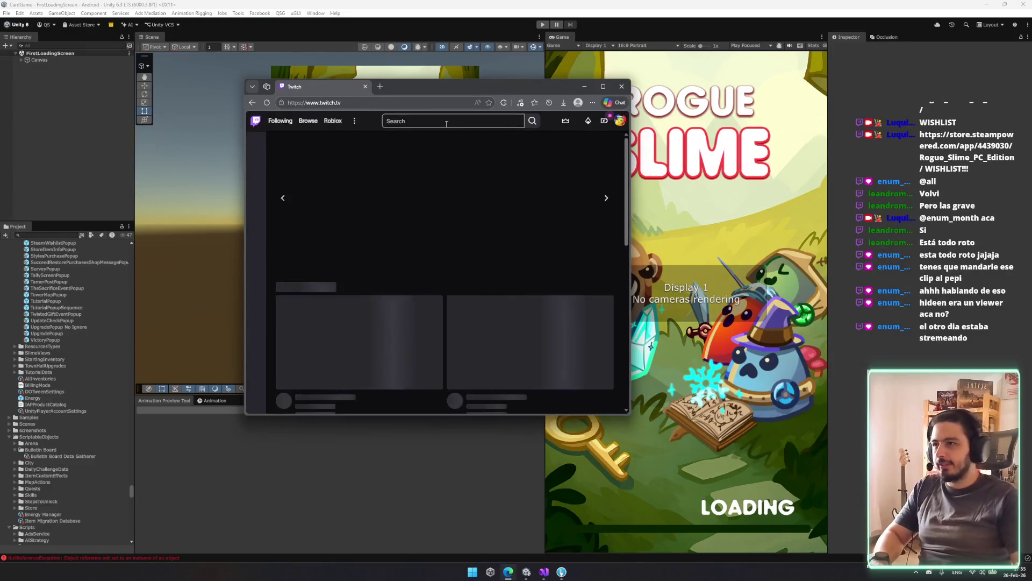
pyautogui.write('hiddent')
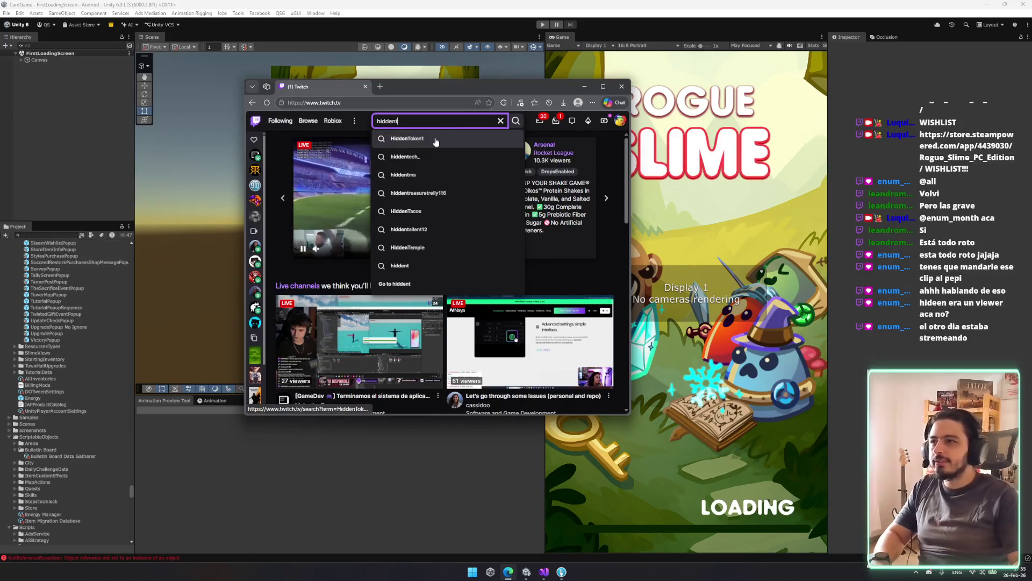
pyautogui.press('Return')
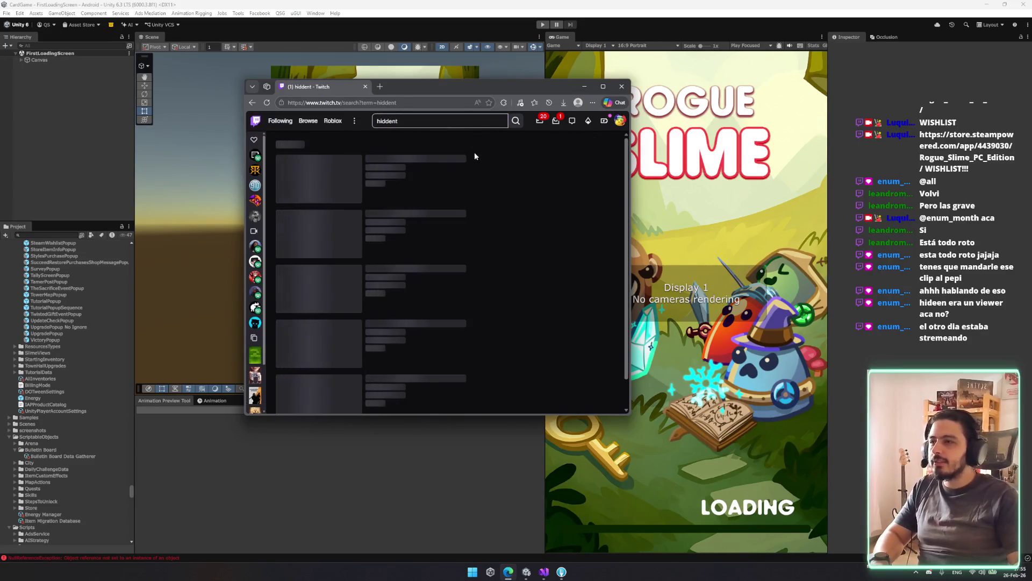
pyautogui.scroll(-2, 389, 209)
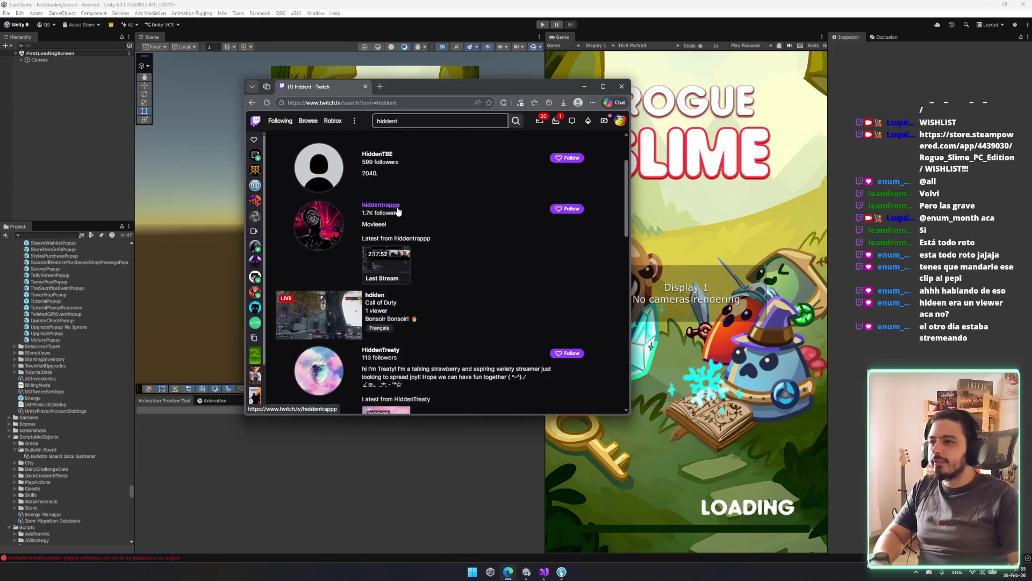
pyautogui.scroll(-5, 460, 248)
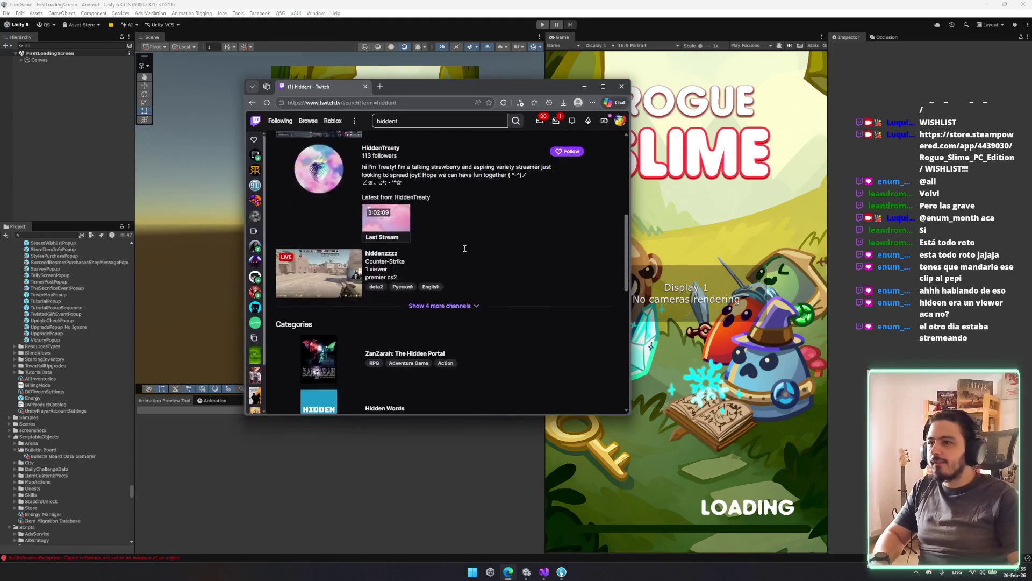
pyautogui.scroll(-5, 464, 251)
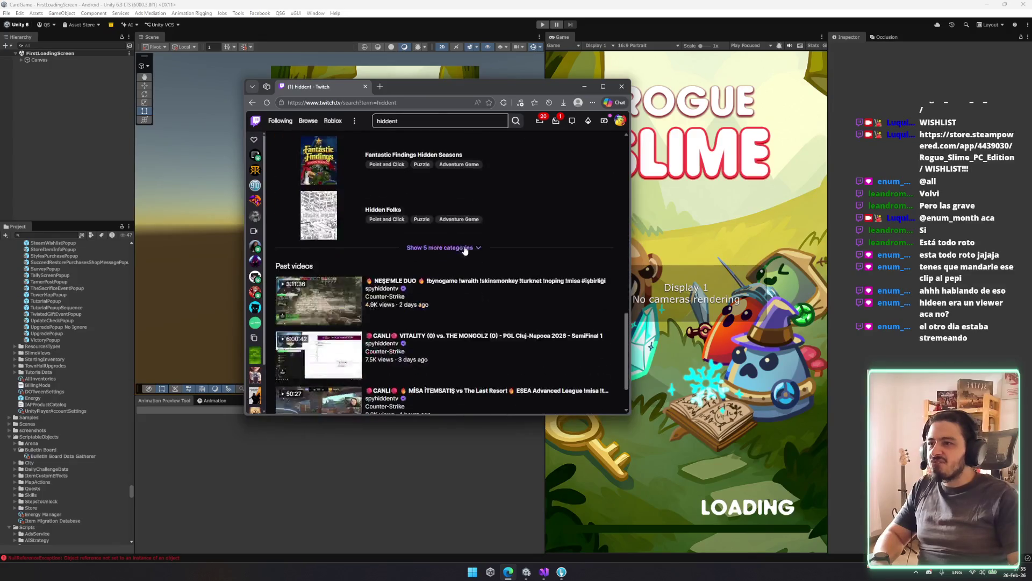
pyautogui.scroll(-1, 466, 249)
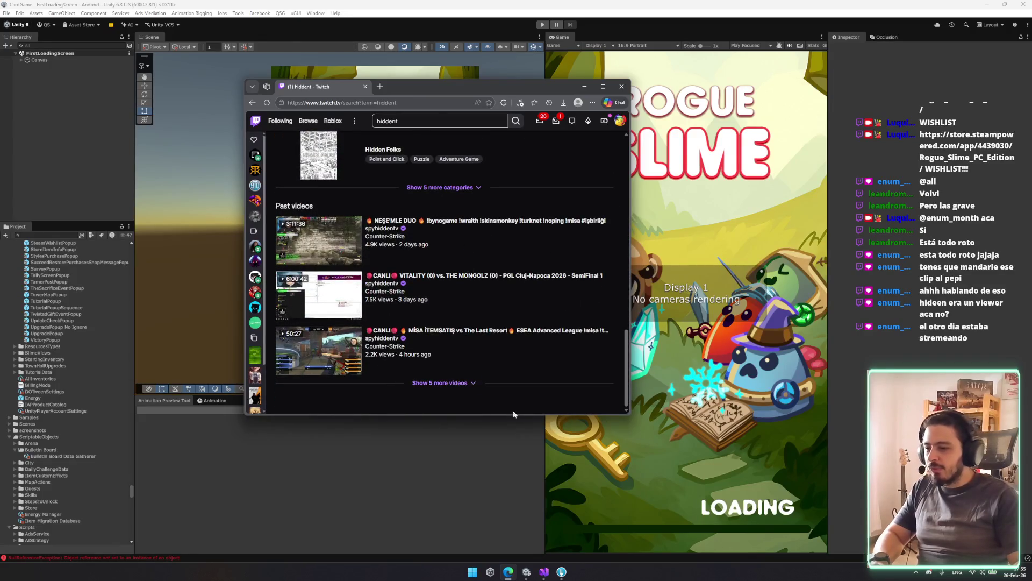
pyautogui.scroll(15, 463, 409)
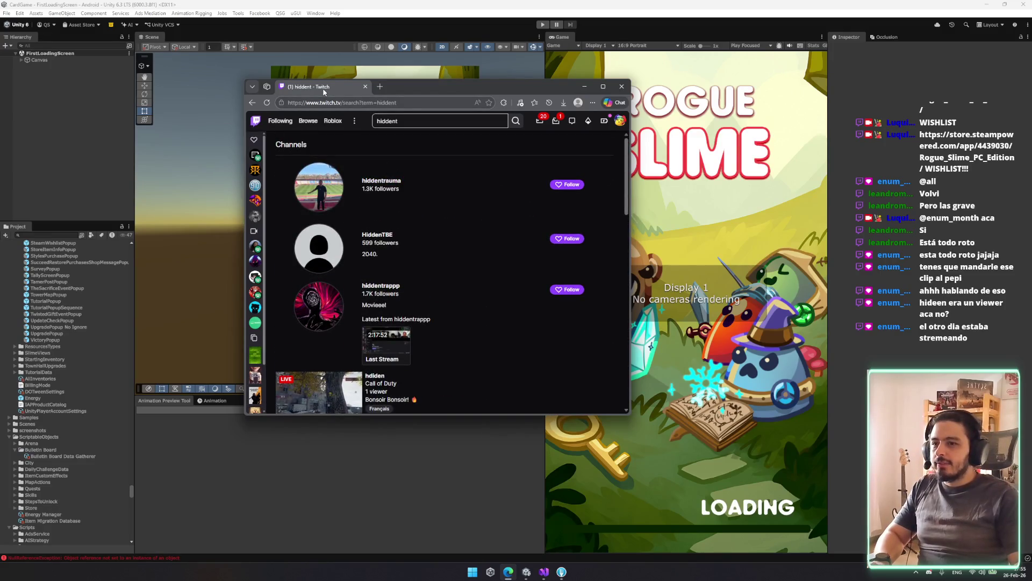
pyautogui.hotkey('alt', 'Tab')
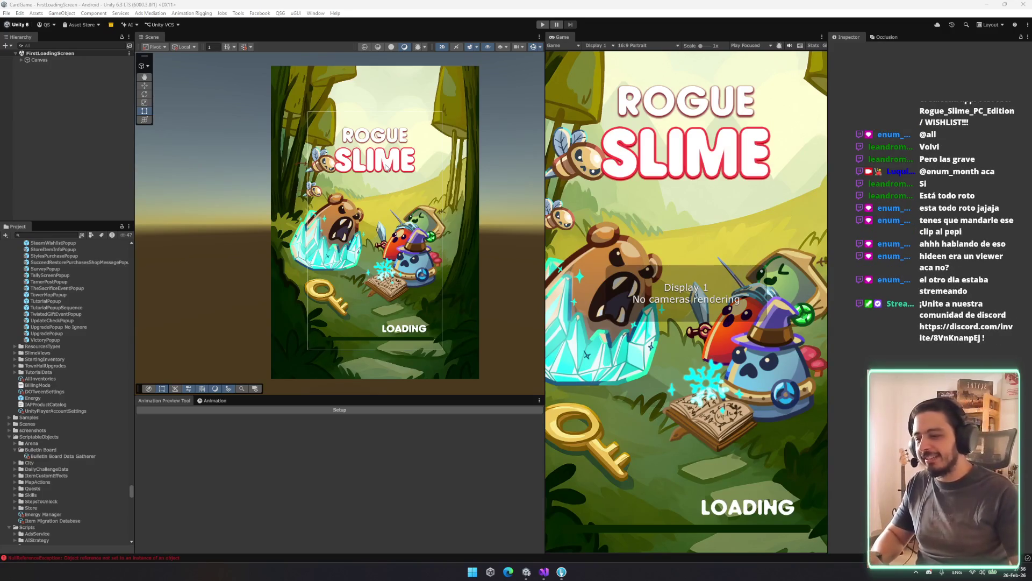
pyautogui.scroll(1, 386, 168)
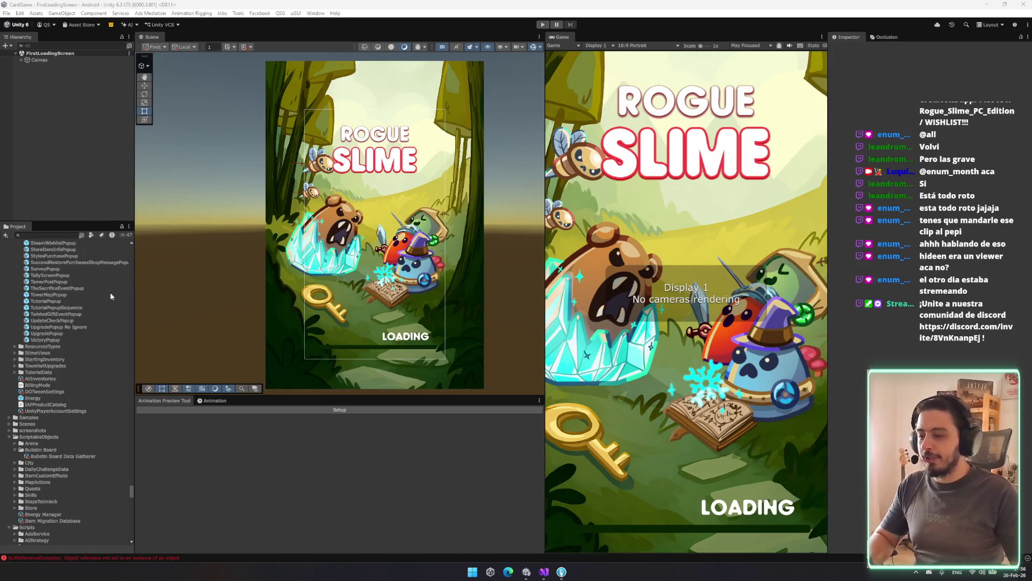
pyautogui.scroll(5, 111, 296)
pyautogui.scroll(12, 117, 296)
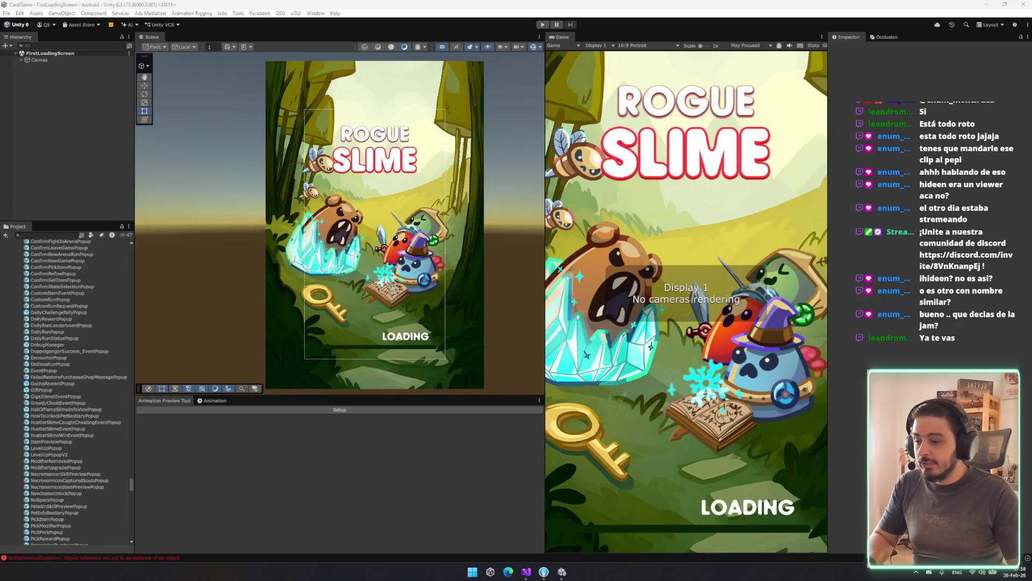
pyautogui.hotkey('alt', 'Tab')
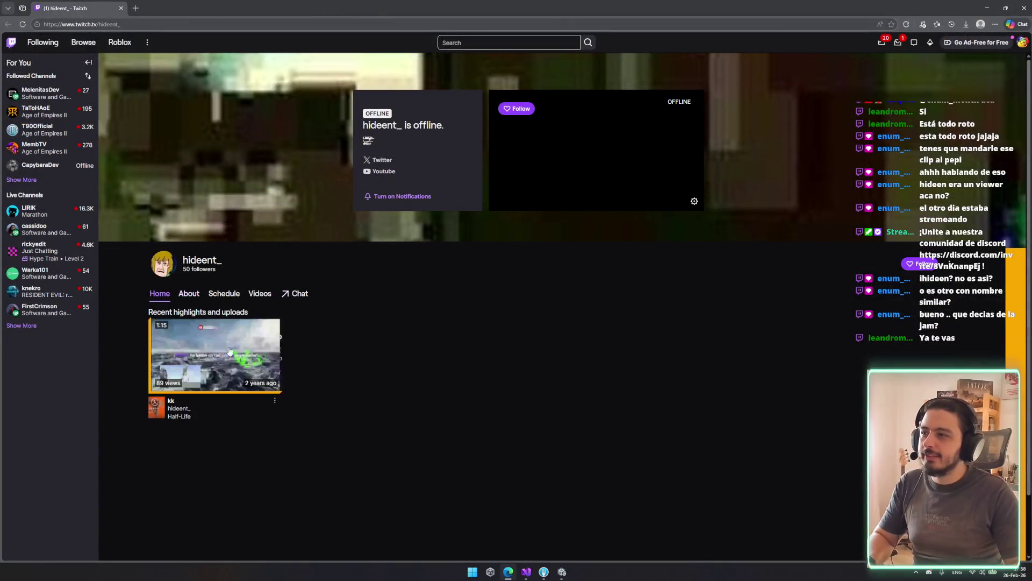
pyautogui.click(248, 293)
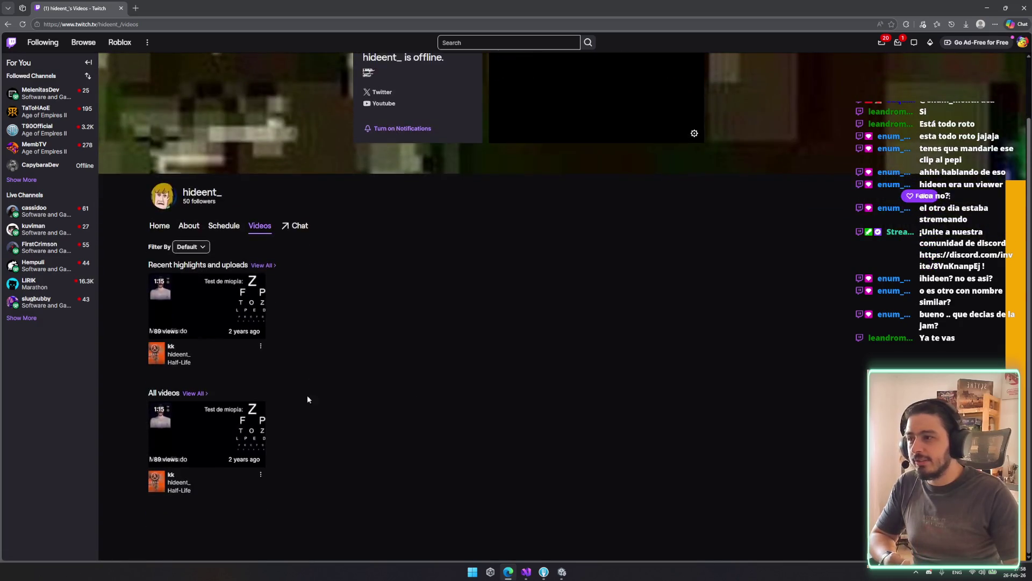
pyautogui.click(207, 300)
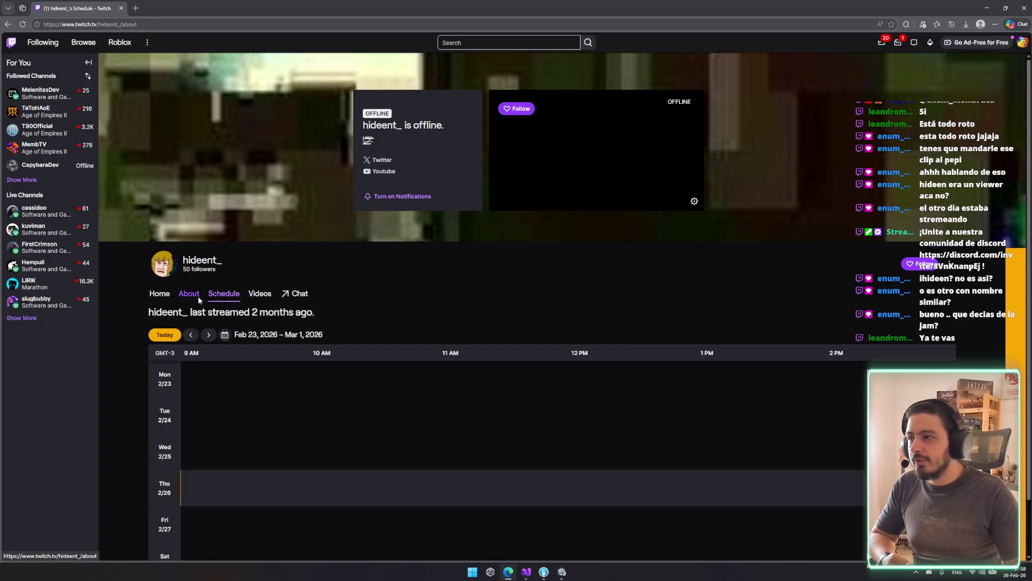
pyautogui.click(198, 297)
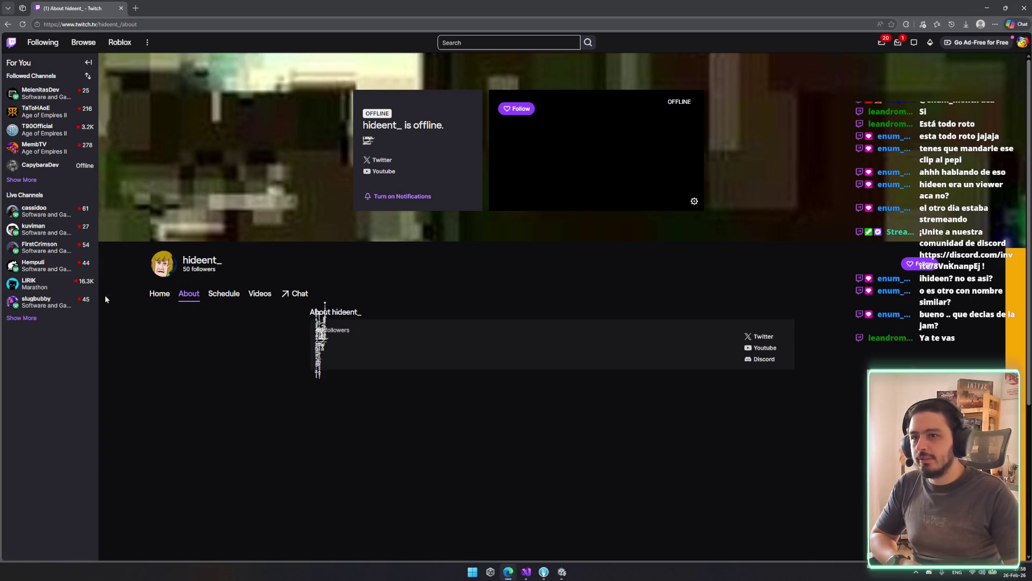
pyautogui.click(167, 290)
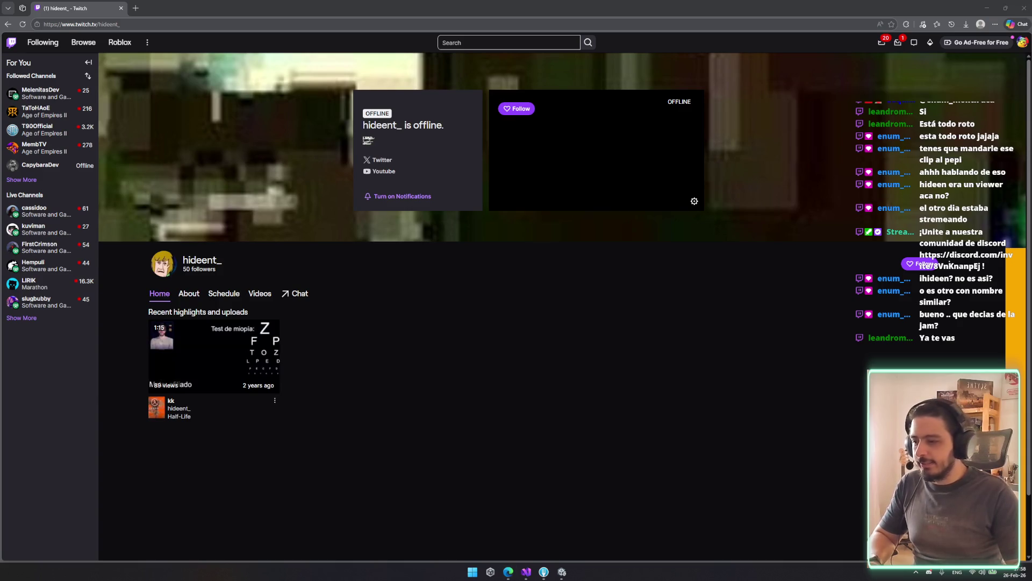
pyautogui.hotkey('alt', 'Tab')
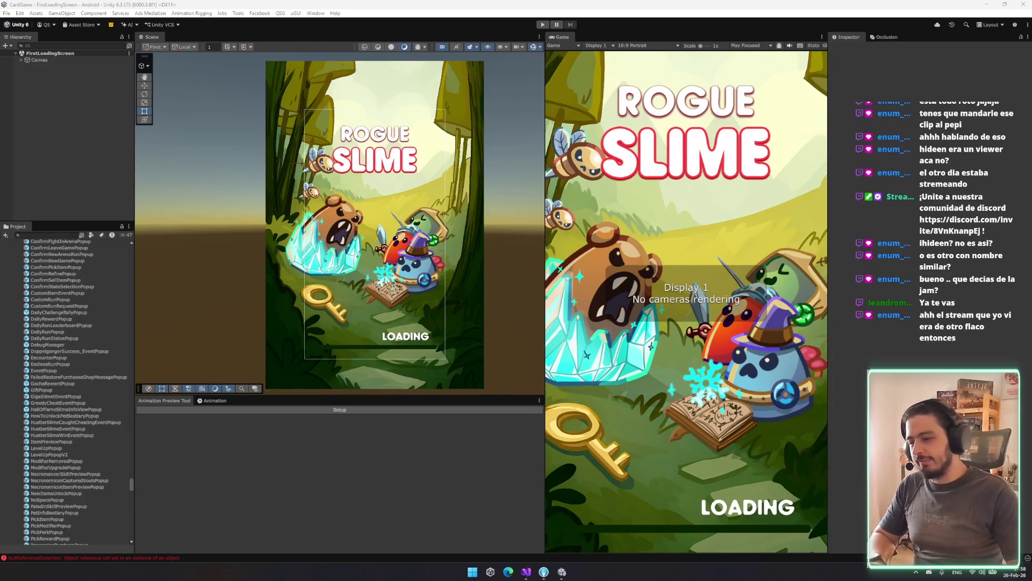
pyautogui.scroll(-3, 366, 349)
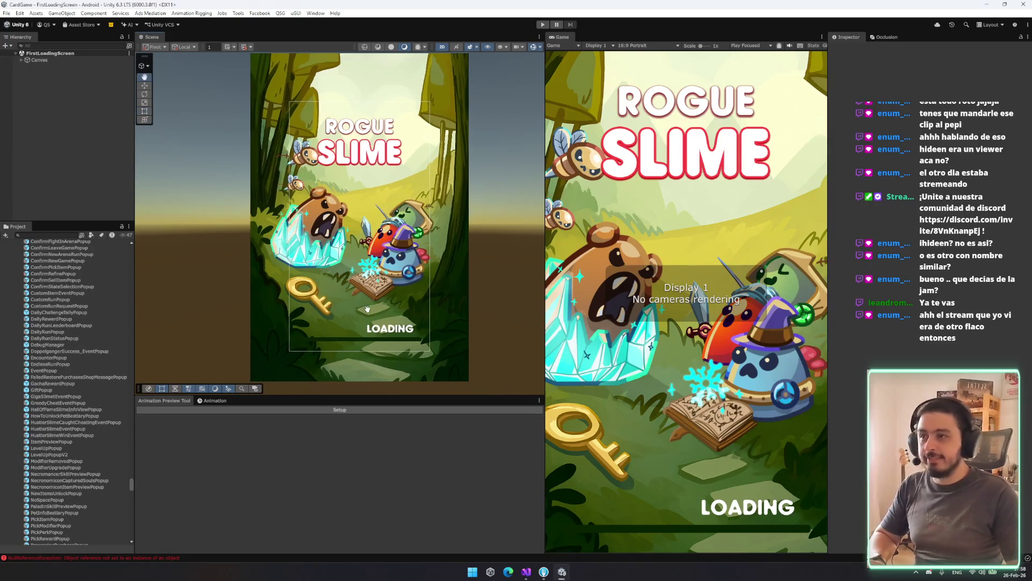
pyautogui.moveTo(347, 313); pyautogui.dragTo(380, 314)
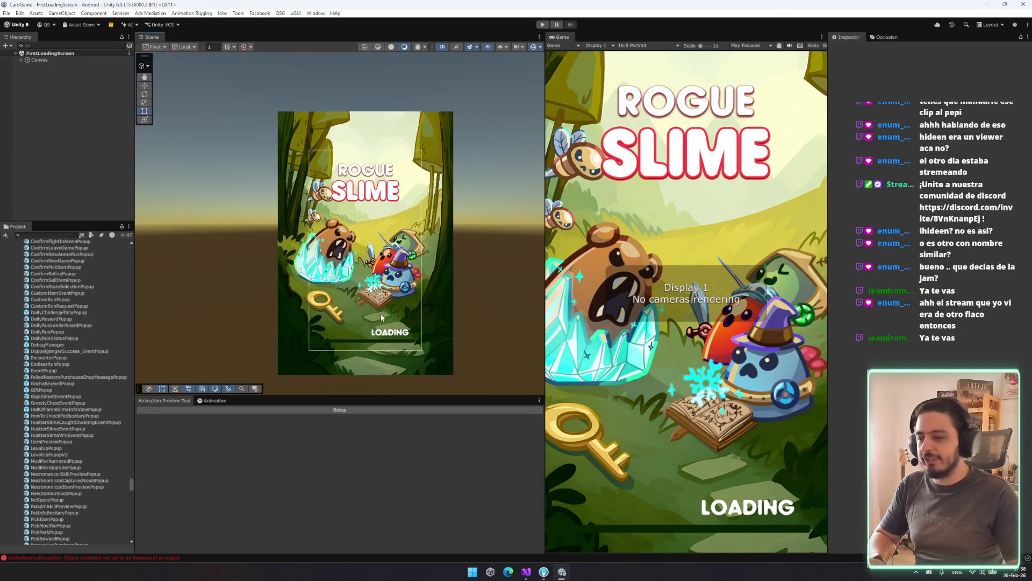
pyautogui.scroll(2, 381, 314)
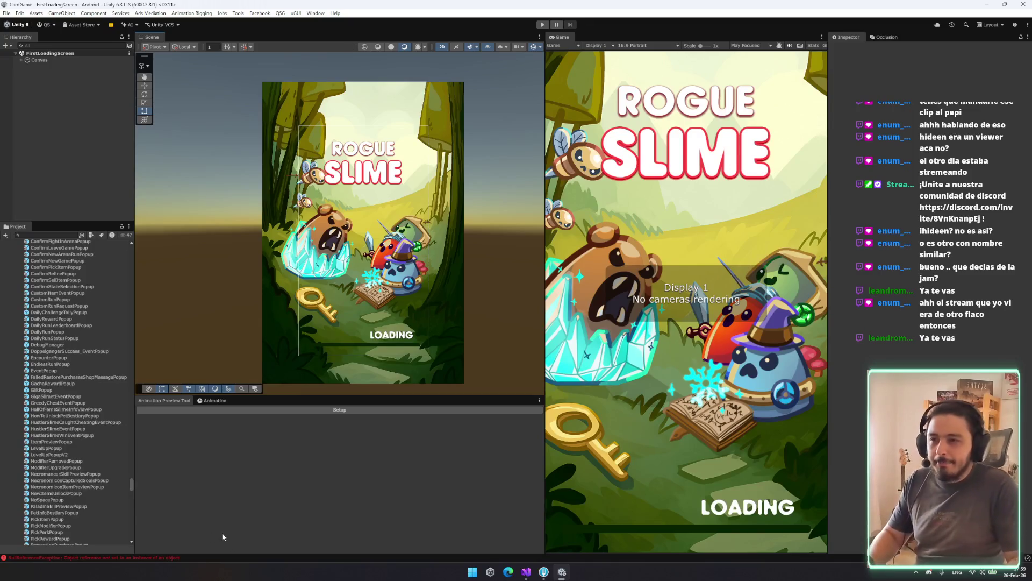
# Step: Collapse the NEWITEMS, Items and Resources folders in the Project tree
pyautogui.scroll(10, 83, 444)
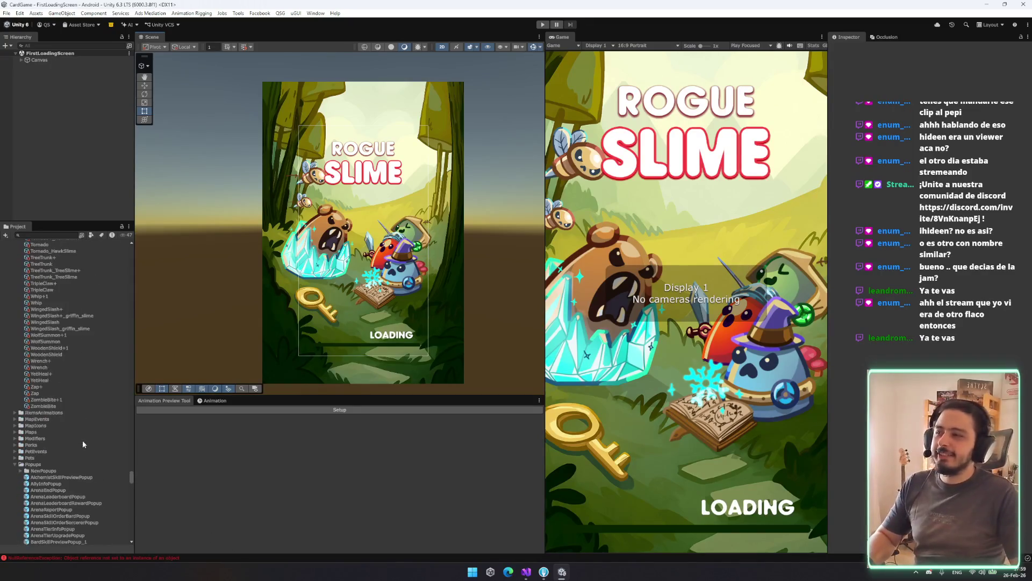
pyautogui.click(75, 323)
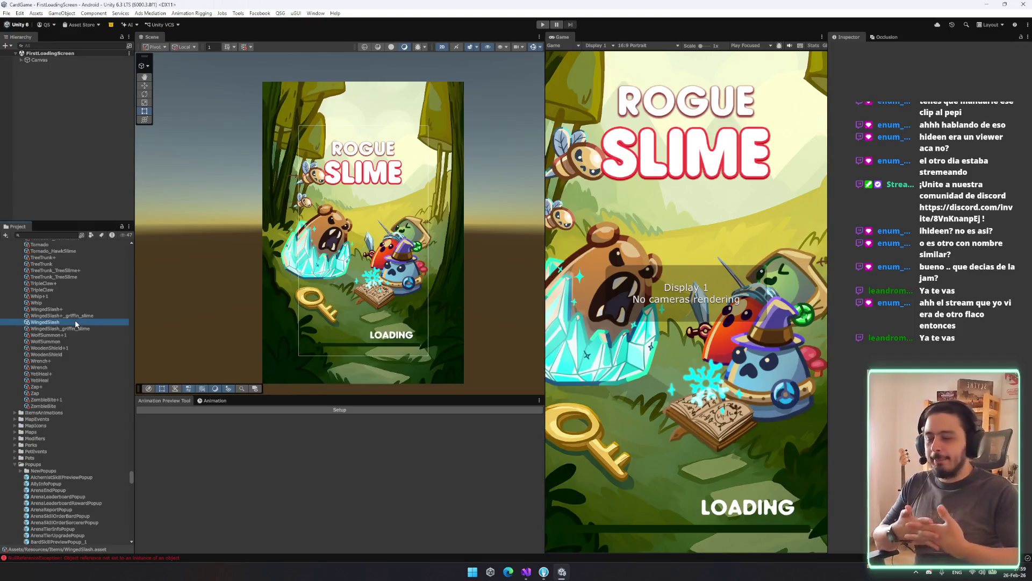
pyautogui.press('Left')
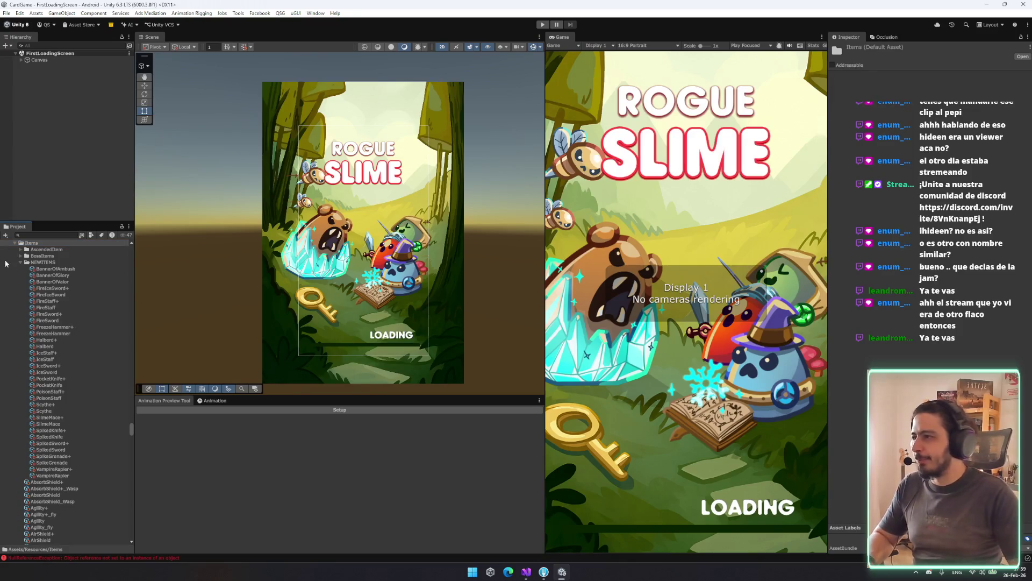
pyautogui.click(103, 288)
pyautogui.press('Left')
pyautogui.press('Left')
pyautogui.press('Down')
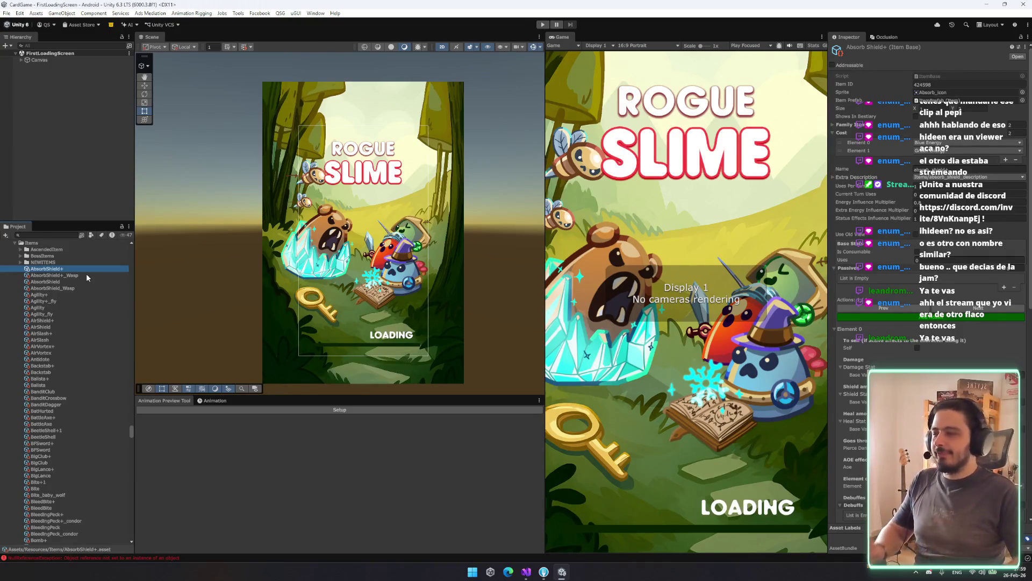
pyautogui.press('Left')
pyautogui.press('Left')
pyautogui.press('Down')
pyautogui.press('Down')
pyautogui.press('Left')
pyautogui.press('Left')
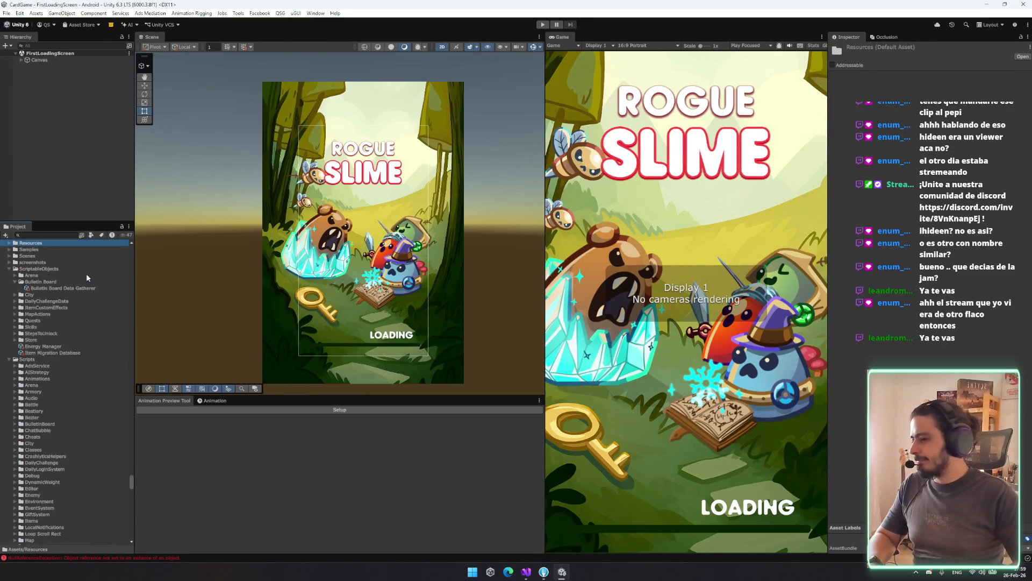
# Step: Collapse the ScriptableObjects, Popups and Scripts folders
pyautogui.press('Down')
pyautogui.press('Down')
pyautogui.press('Down')
pyautogui.press('Left')
pyautogui.press('Left')
pyautogui.press('Left')
pyautogui.click(54, 492)
pyautogui.press('Left')
pyautogui.press('Left')
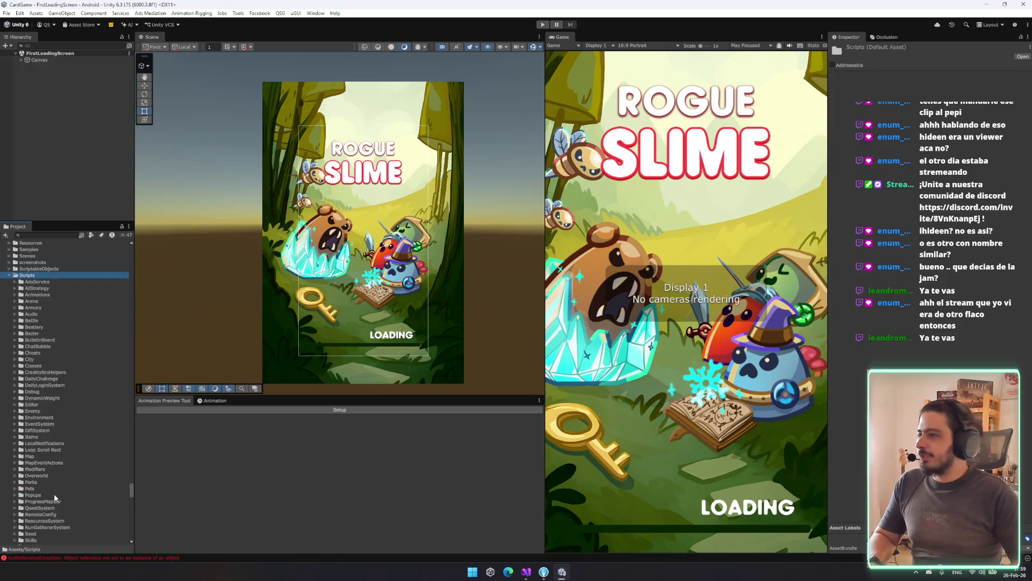
pyautogui.press('Left')
pyautogui.press('Up')
pyautogui.press('Up')
pyautogui.press('Up')
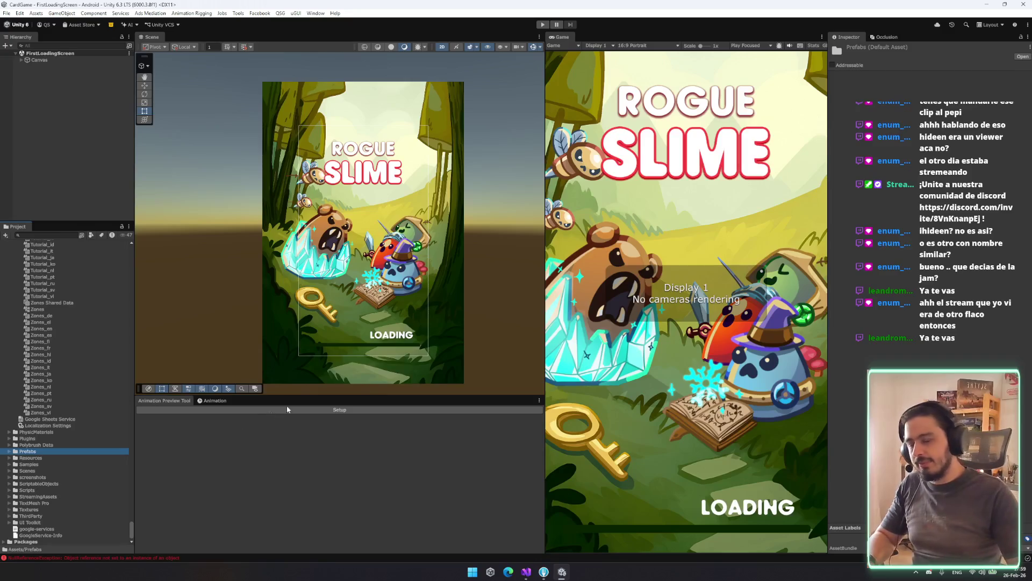
# Step: Collapse the Localization and Audio folders
pyautogui.scroll(-3, 379, 269)
pyautogui.moveTo(410, 313)
pyautogui.mouseDown()
pyautogui.moveTo(383, 288)
pyautogui.moveTo(353, 293)
pyautogui.mouseUp()
pyautogui.scroll(2, 353, 293)
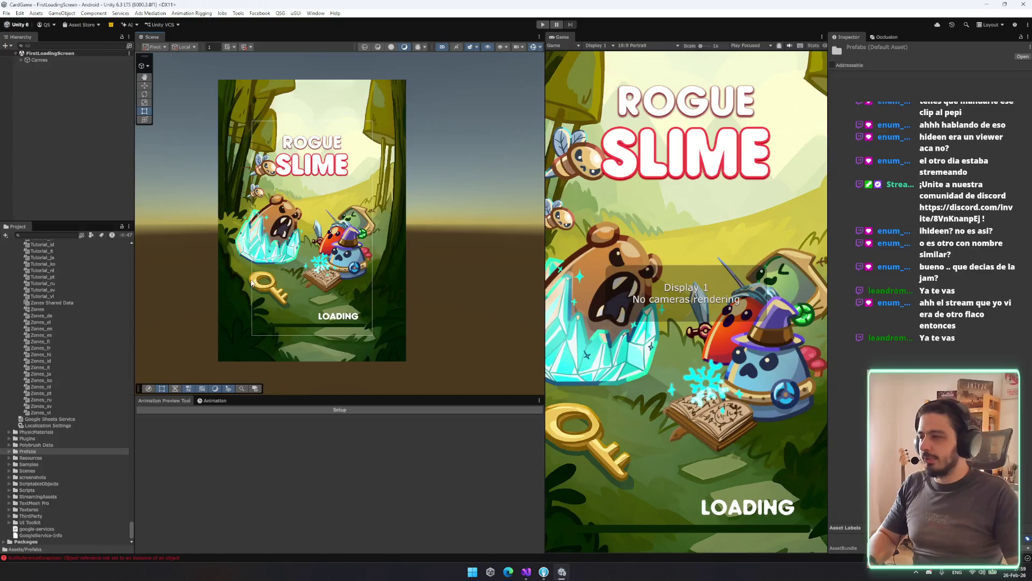
pyautogui.click(94, 263)
pyautogui.press('Left')
pyautogui.press('Left')
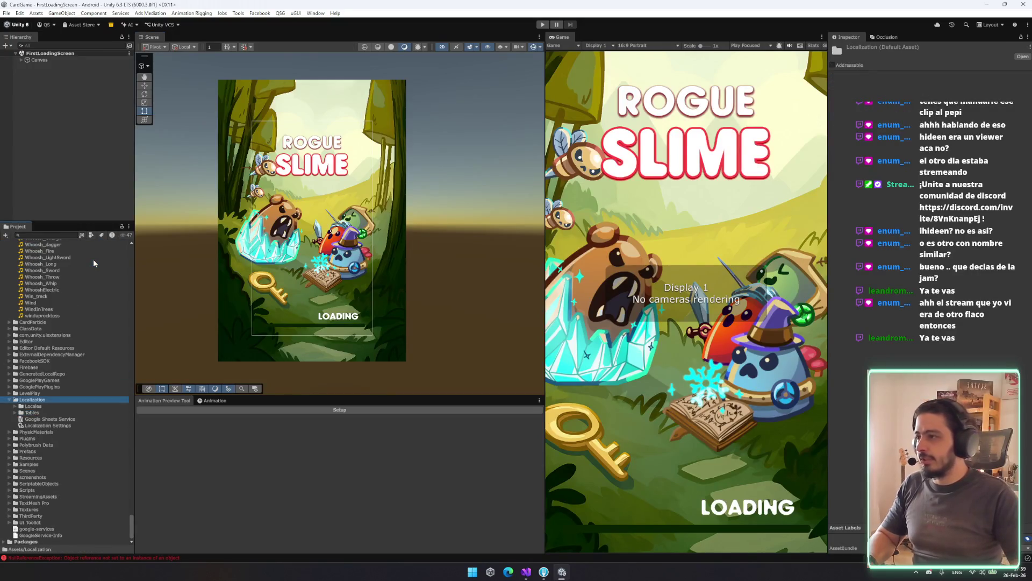
pyautogui.click(59, 268)
pyautogui.press('Left')
pyautogui.press('Left')
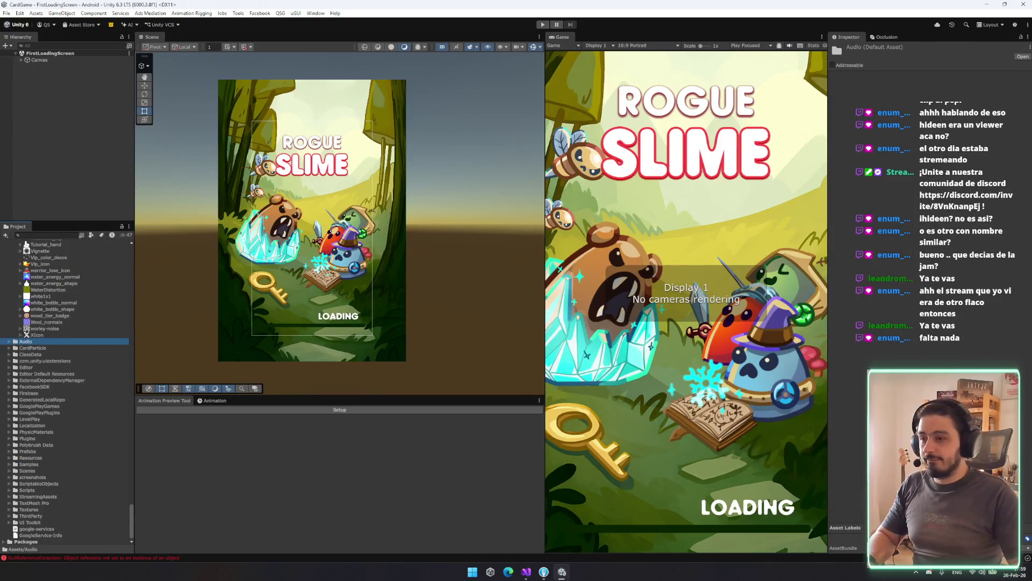
pyautogui.click(542, 573)
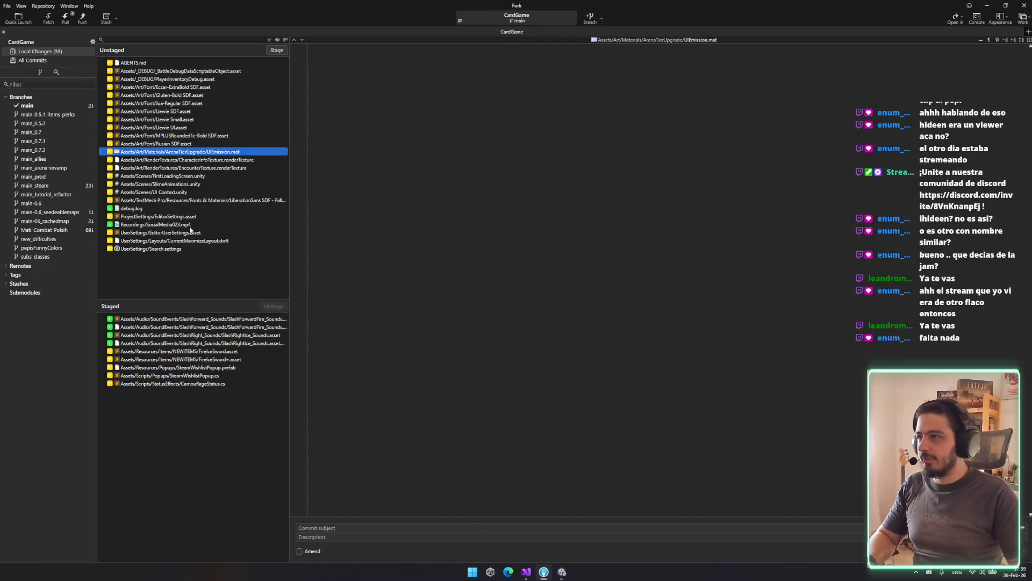
# Step: View the pending changes in Fork, including the BattleDebugDataScriptableObject.asset diff
pyautogui.click(201, 176)
pyautogui.press('Down')
pyautogui.press('Down')
pyautogui.press('Down')
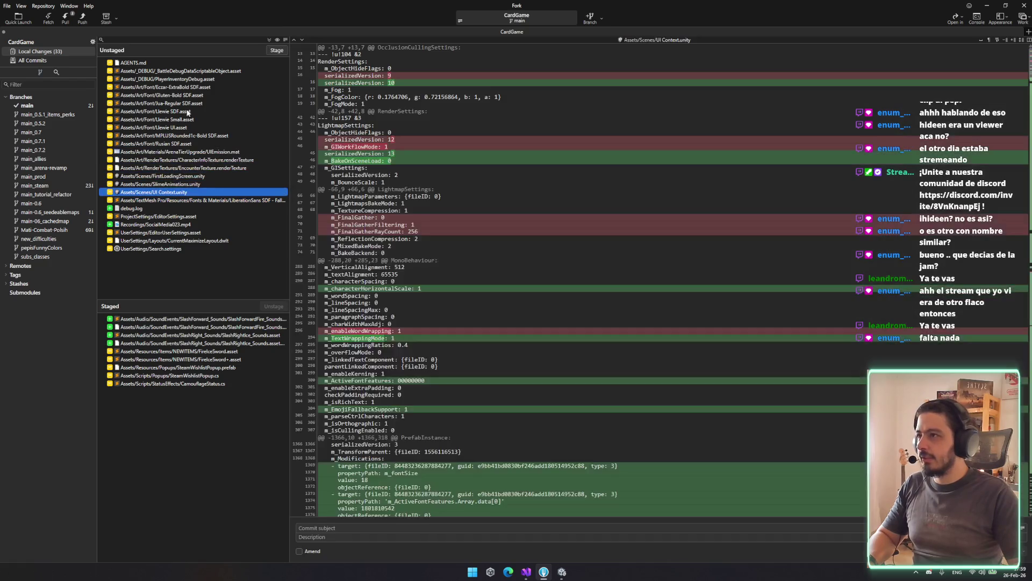
pyautogui.click(203, 71)
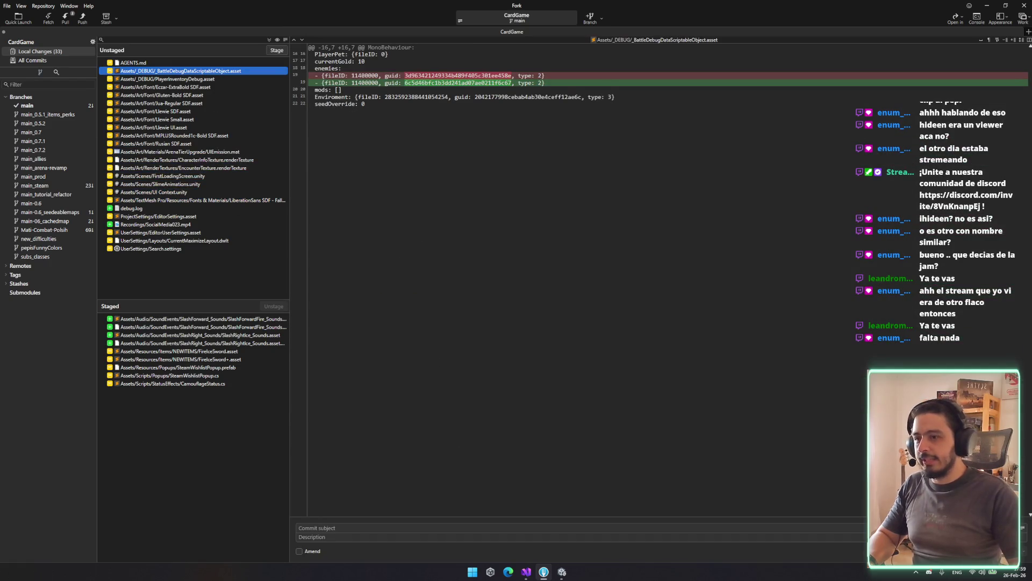
# Step: Save the Unity project with File > Save Project
pyautogui.click(562, 571)
pyautogui.click(6, 13)
pyautogui.click(39, 102)
pyautogui.click(543, 571)
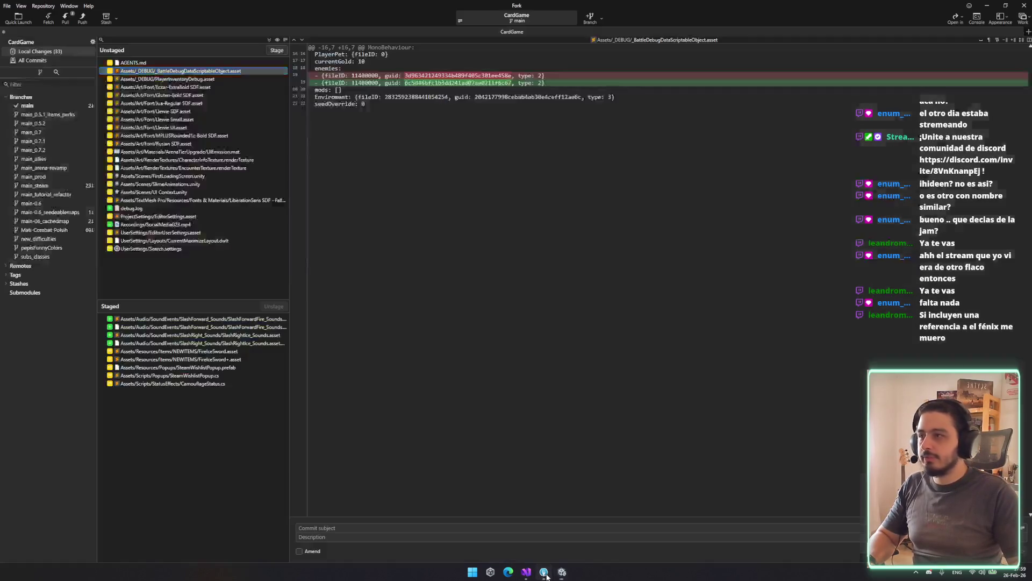
# Step: Step through the debug.log, EditorUserSettings, FirstLoadingScreen, Llewie Small and Jua-Regular SDF diffs
pyautogui.click(189, 209)
pyautogui.press('Down')
pyautogui.press('Down')
pyautogui.press('Down')
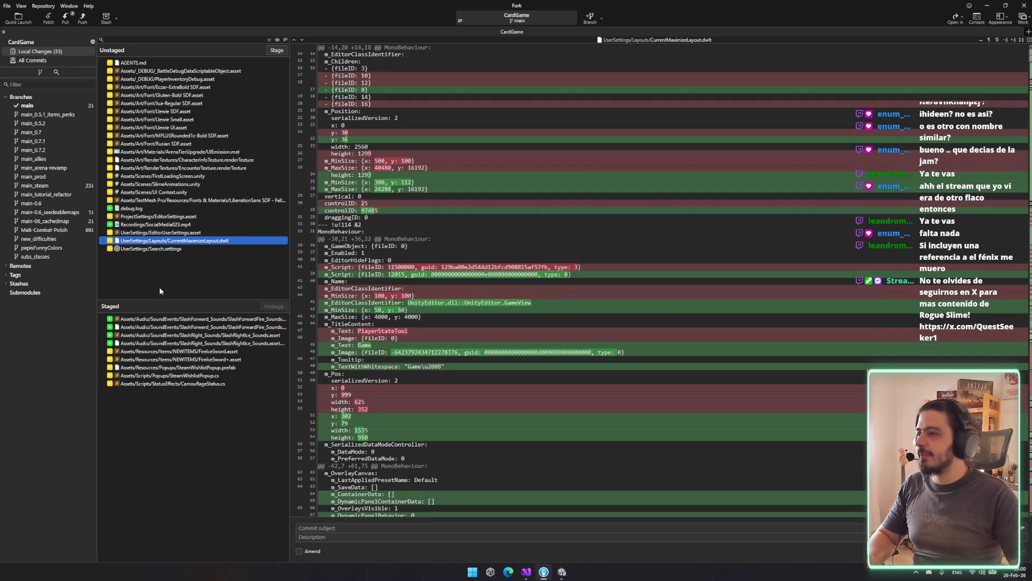
pyautogui.press('Up')
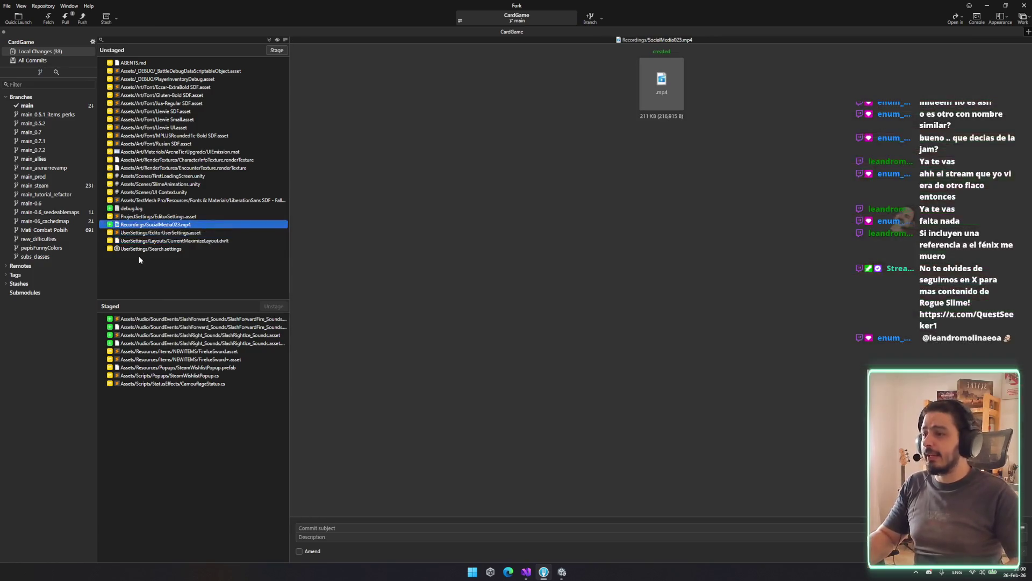
pyautogui.press('Up')
pyautogui.press('Up')
pyautogui.press('Up')
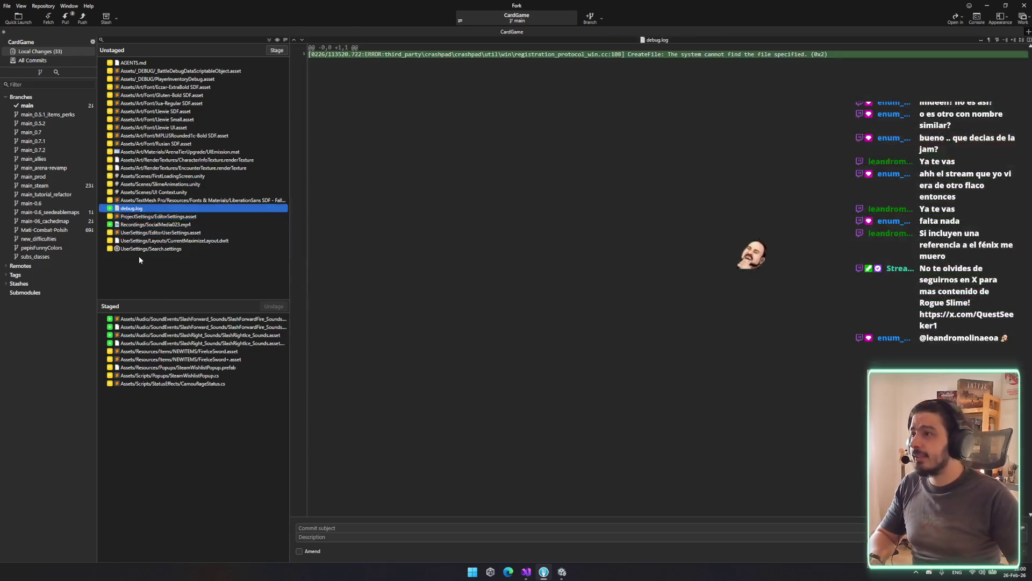
pyautogui.press('Up')
pyautogui.press('Up')
pyautogui.press('Up')
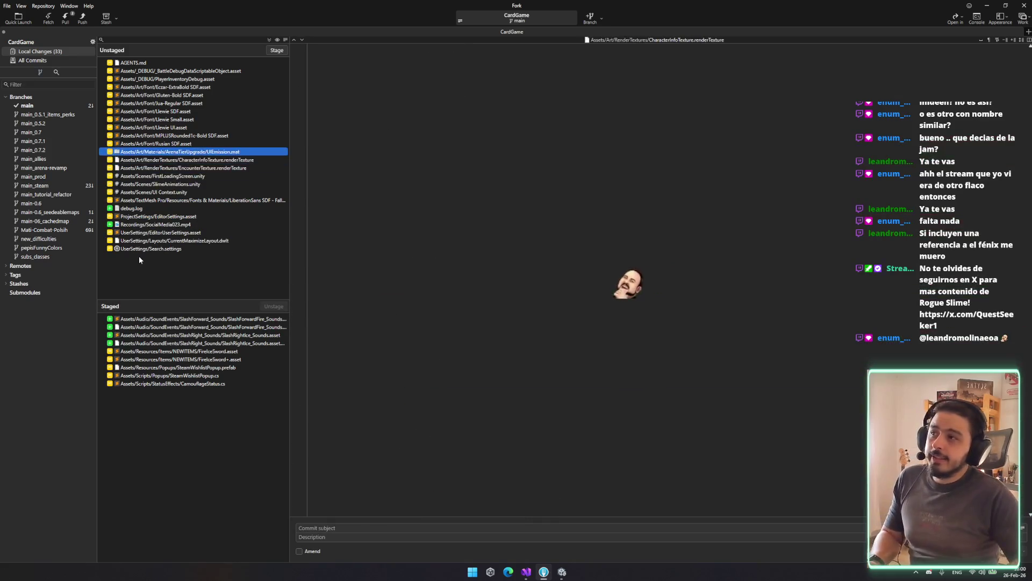
pyautogui.press('Up')
pyautogui.press('Up')
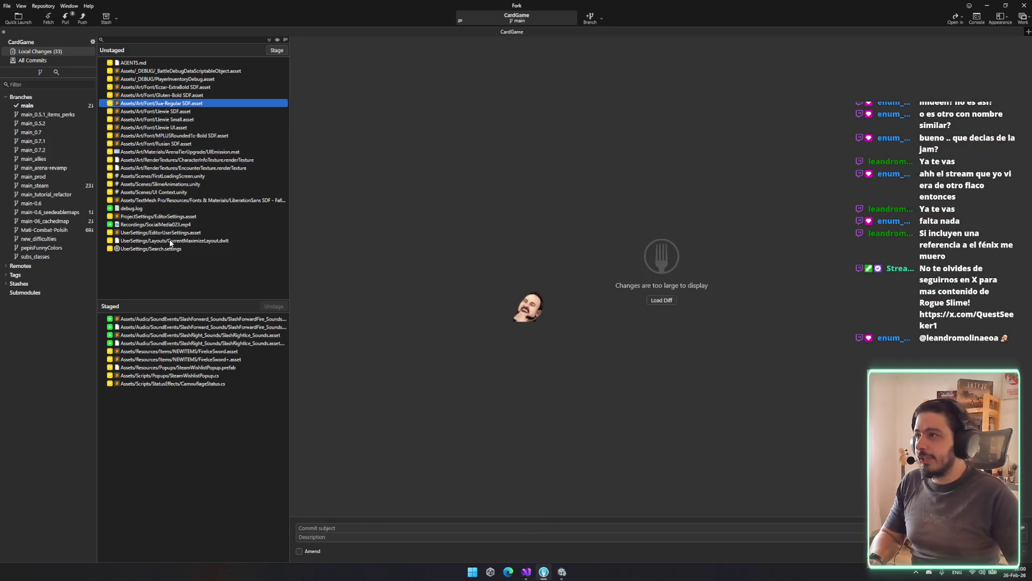
# Step: Commit the staged files with subject 'added fireice sword sounds + fixed wishlish popup + camouflage status forgot .cs'
pyautogui.click(328, 529)
pyautogui.write('added fireice so')
pyautogui.press('BackSpace')
pyautogui.write('word sounds')
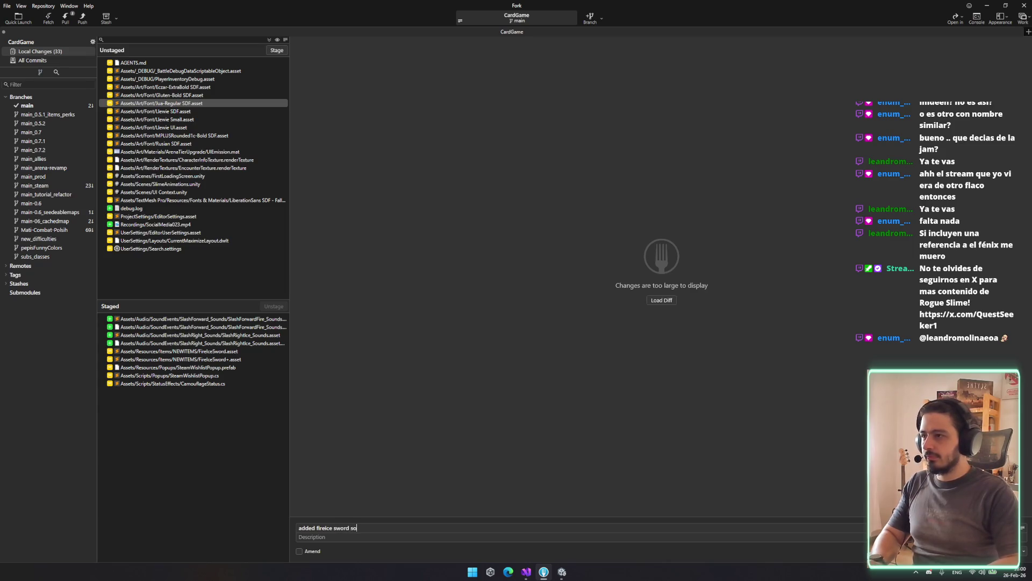
pyautogui.write(' + fixe')
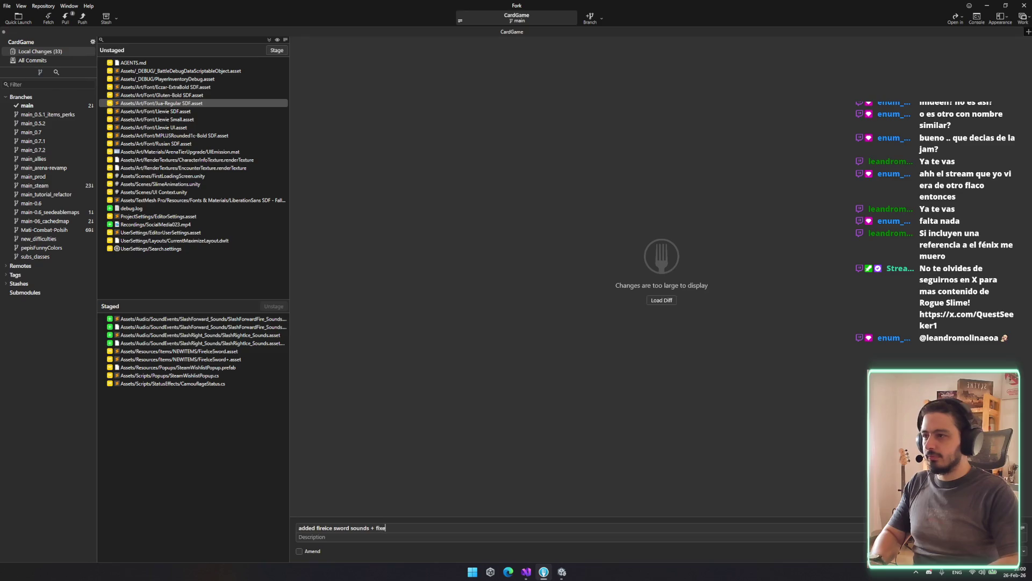
pyautogui.write('d wishlh p')
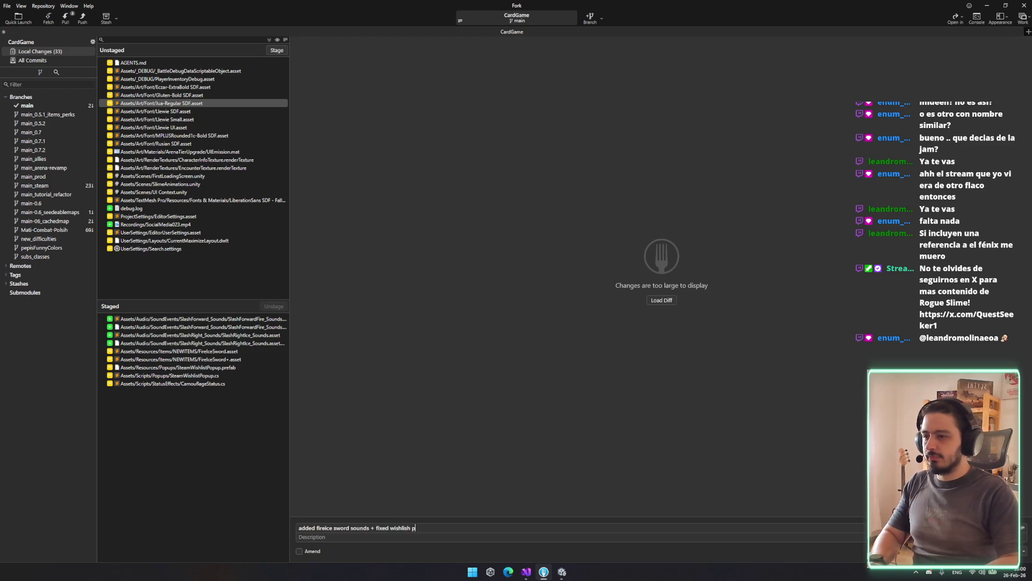
pyautogui.write('opup + camoufl')
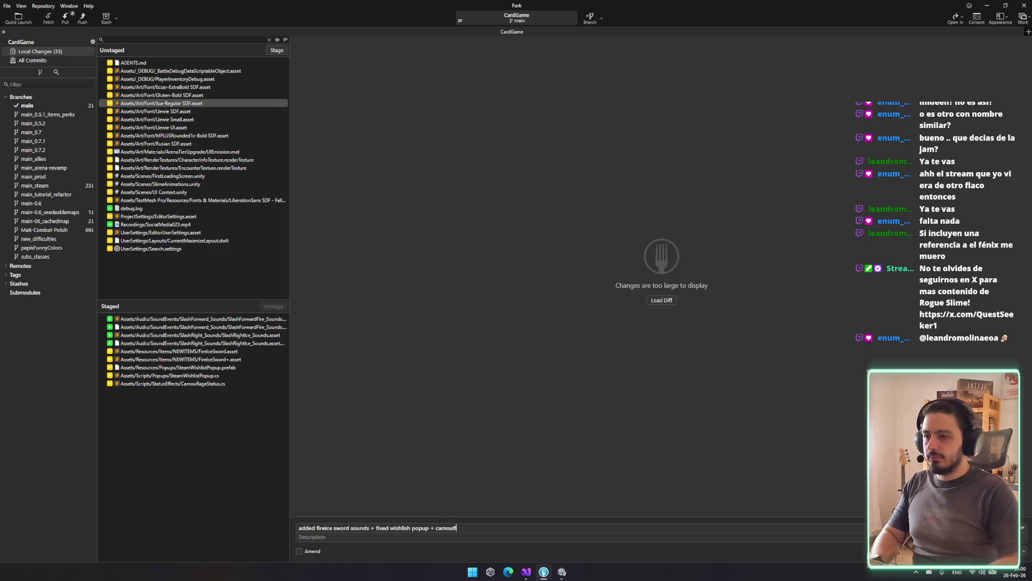
pyautogui.write('ajege status ')
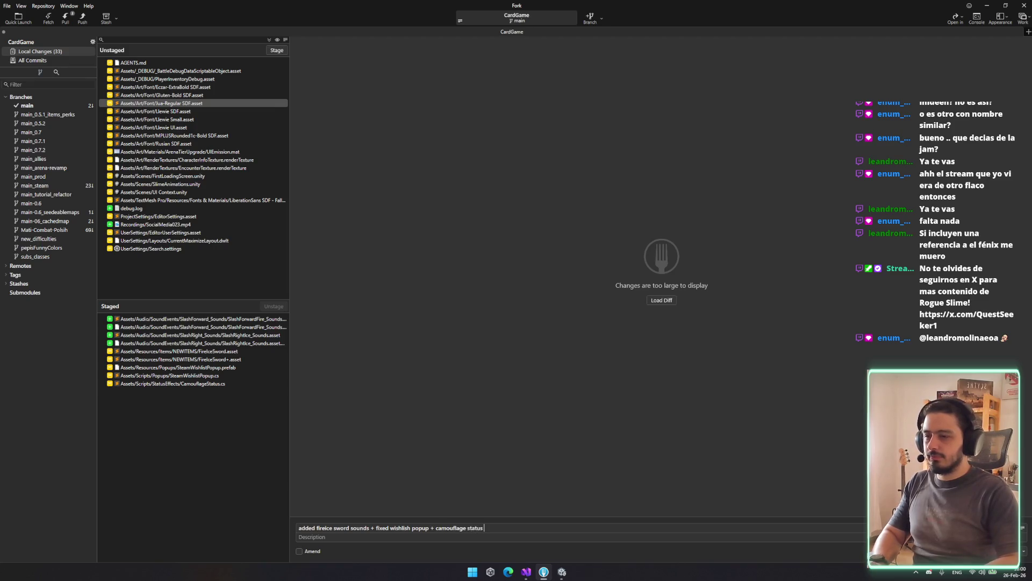
pyautogui.write('forg')
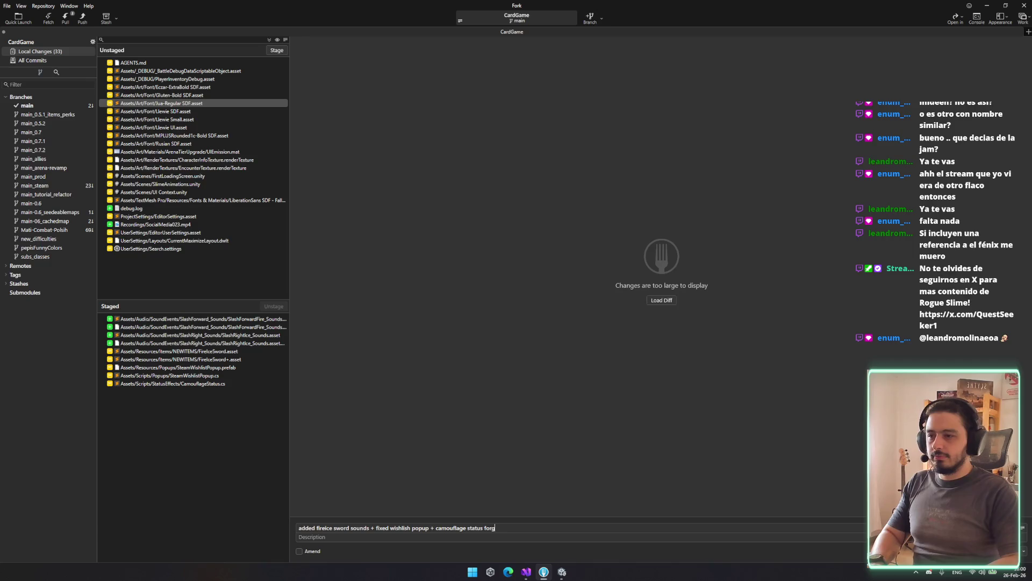
pyautogui.write('ot')
pyautogui.press('BackSpace')
pyautogui.press('BackSpace')
pyautogui.write('.cs')
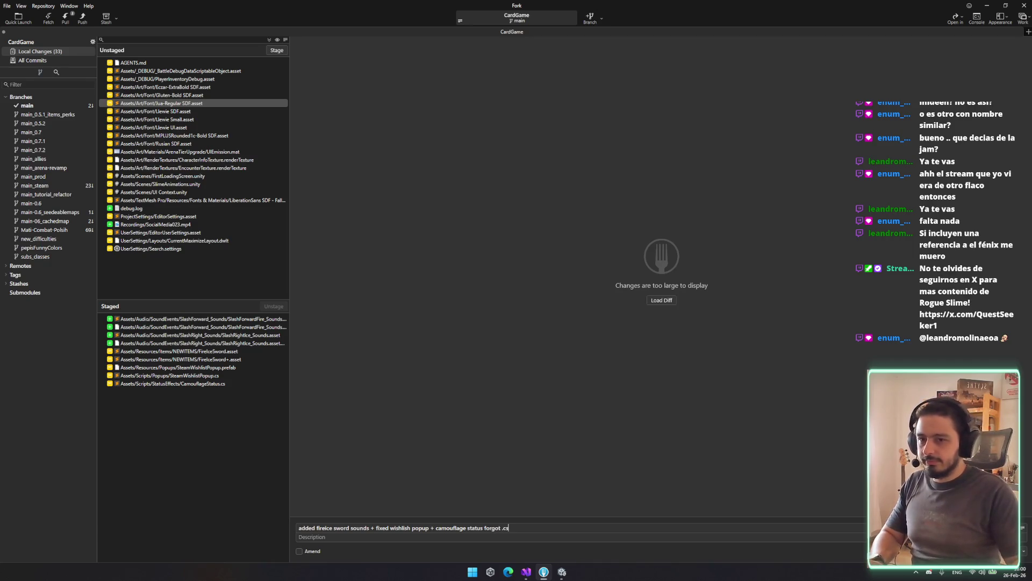
pyautogui.hotkey('ctrl', 'Return')
# Step: Fetch from the remote and pull origin/main into main
pyautogui.click(52, 22)
pyautogui.press('Return')
pyautogui.click(65, 18)
pyautogui.click(565, 313)
# Step: Review the newest incoming commit's details in the All Commits history
pyautogui.click(78, 105)
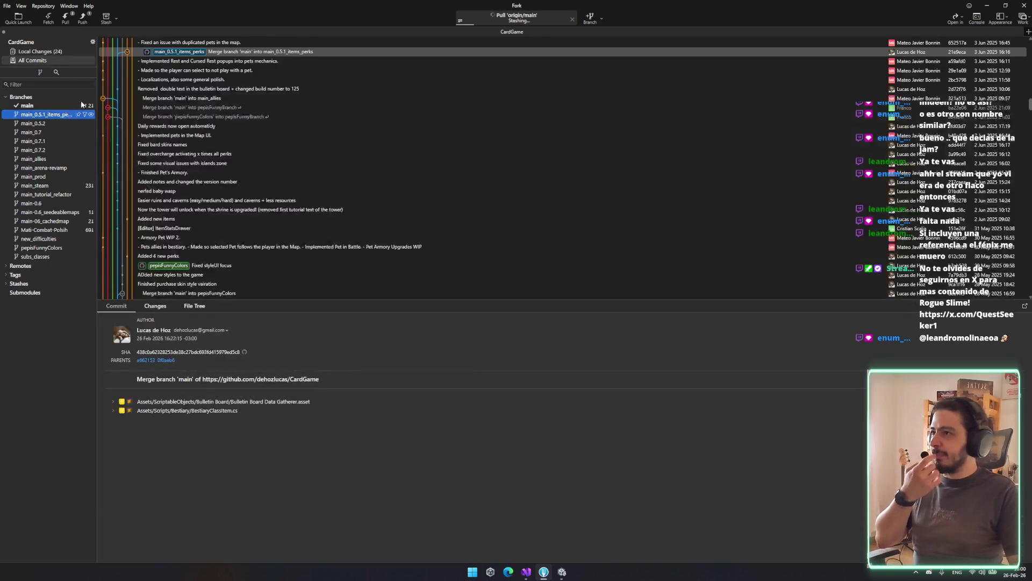
pyautogui.click(317, 60)
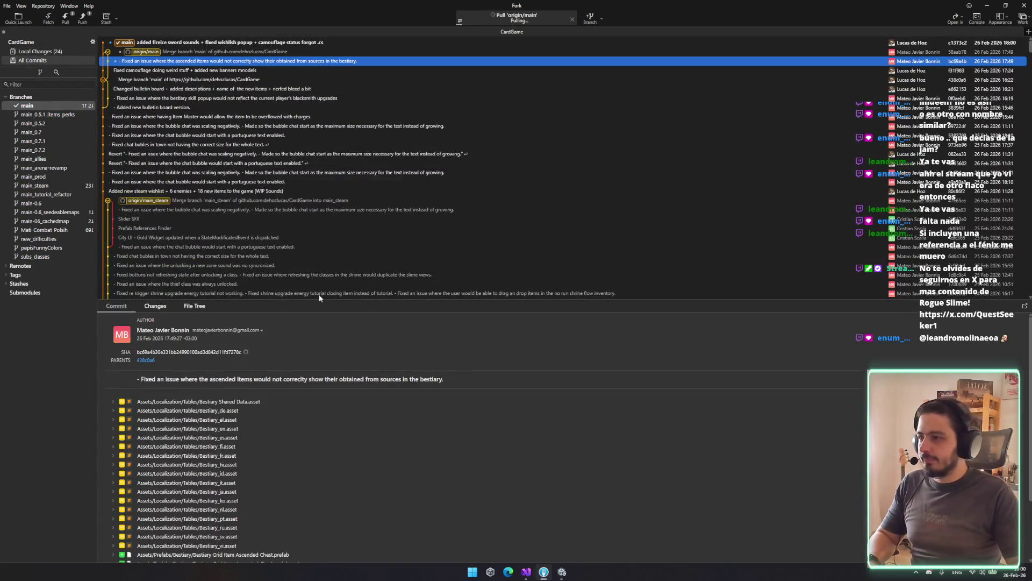
pyautogui.scroll(-1, 318, 291)
pyautogui.scroll(-3, 330, 454)
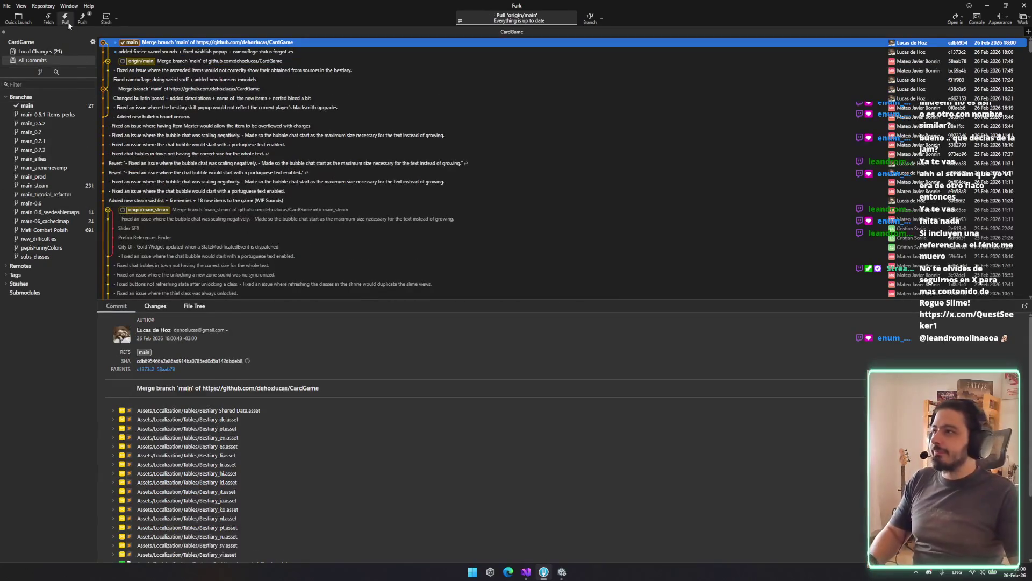
# Step: Push main to origin/main and enlarge the commit list to check the result
pyautogui.click(82, 17)
pyautogui.click(570, 310)
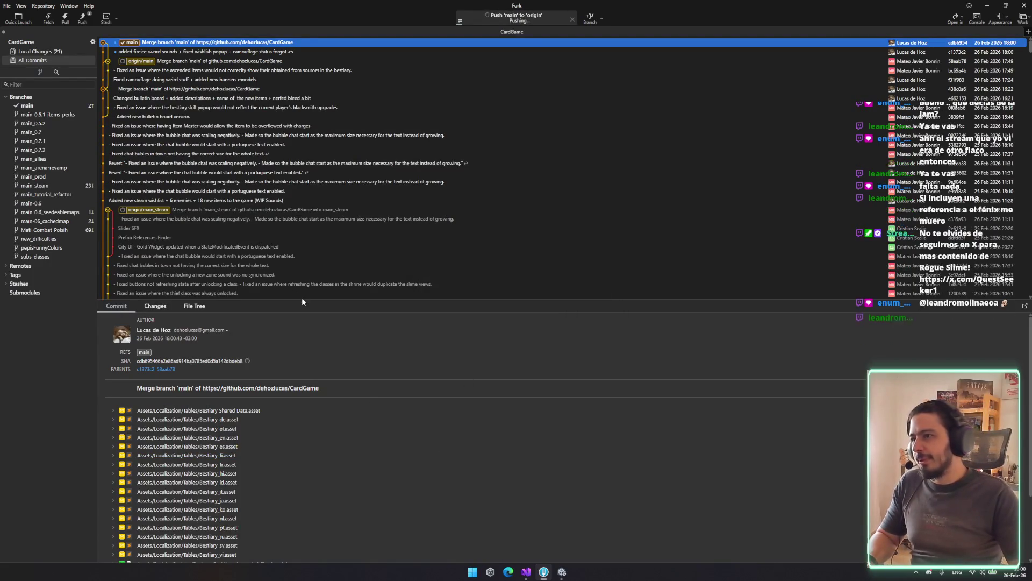
pyautogui.moveTo(301, 298)
pyautogui.mouseDown()
pyautogui.moveTo(301, 354)
pyautogui.moveTo(306, 340)
pyautogui.mouseUp()
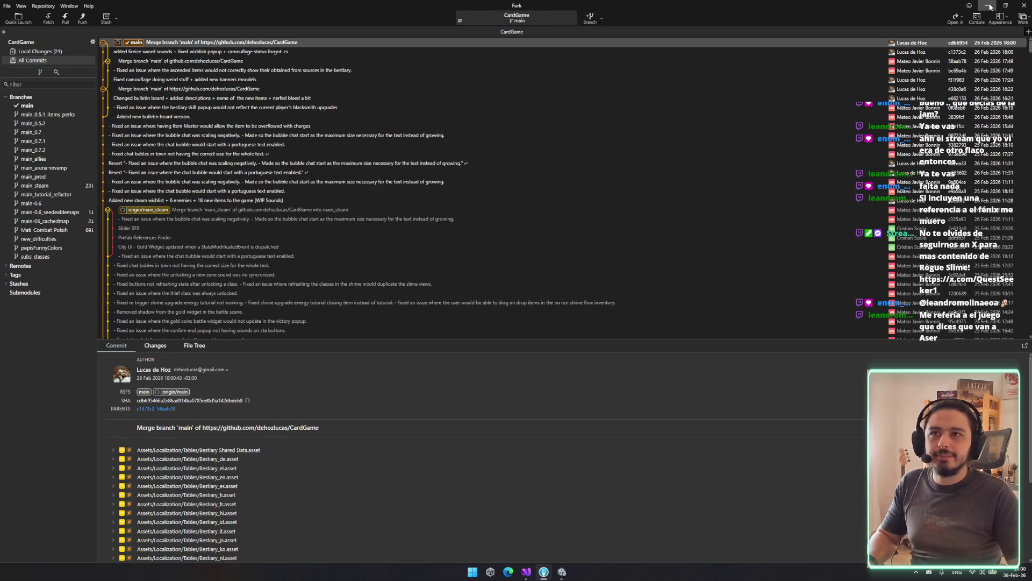
pyautogui.hotkey('alt', 'Tab')
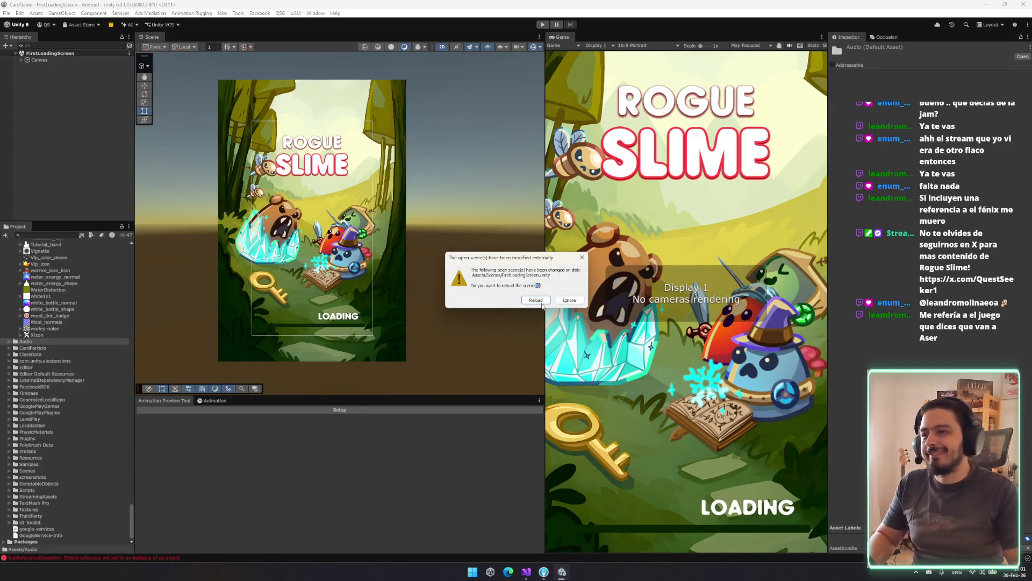
# Step: Accept Reload so the merged FirstLoadingScreen scene replaces the open copy
pyautogui.click(541, 300)
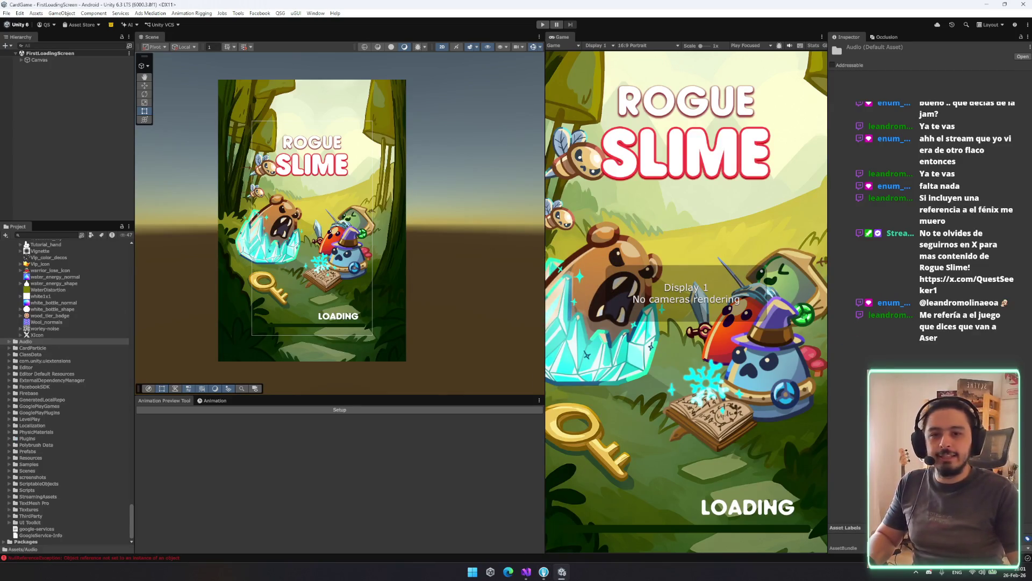